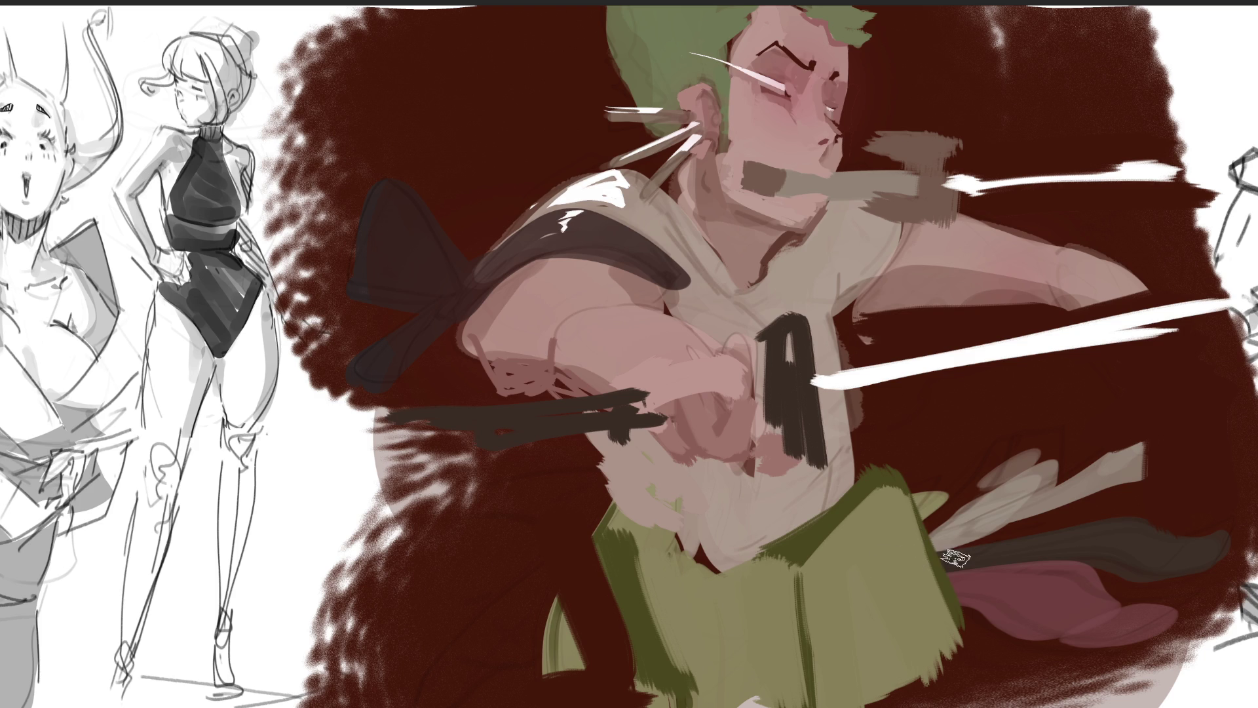
Step: Paint the leg below the skirt light green, and outline the leg and the skirt's edges in dark olive
{"action": "left_click_drag", "start_coordinate": [980, 629], "coordinate": [953, 692]}
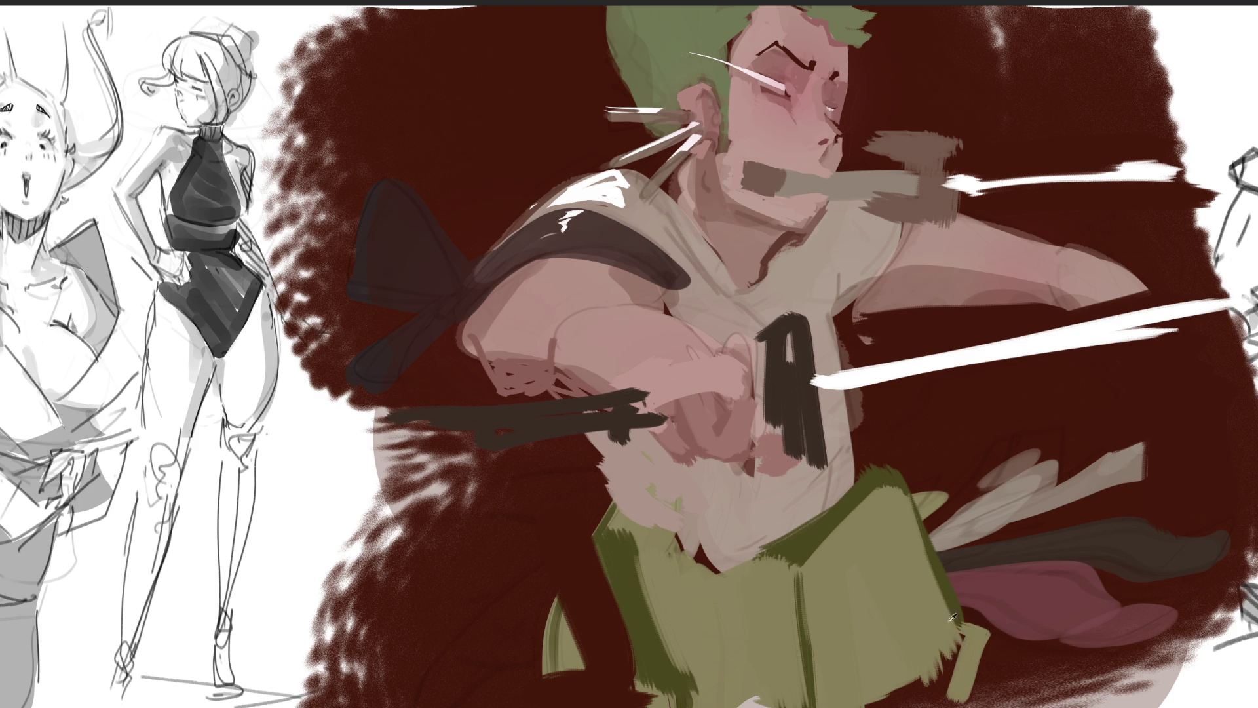
{"action": "mouse_move", "coordinate": [957, 639]}
{"action": "left_mouse_down"}
{"action": "mouse_move", "coordinate": [891, 698]}
{"action": "mouse_move", "coordinate": [941, 683]}
{"action": "left_mouse_up"}
{"action": "mouse_move", "coordinate": [954, 610]}
{"action": "left_mouse_down"}
{"action": "mouse_move", "coordinate": [997, 635]}
{"action": "mouse_move", "coordinate": [950, 703]}
{"action": "left_mouse_up"}
{"action": "mouse_move", "coordinate": [836, 693]}
{"action": "left_mouse_down"}
{"action": "mouse_move", "coordinate": [800, 701]}
{"action": "mouse_move", "coordinate": [872, 704]}
{"action": "left_mouse_up"}
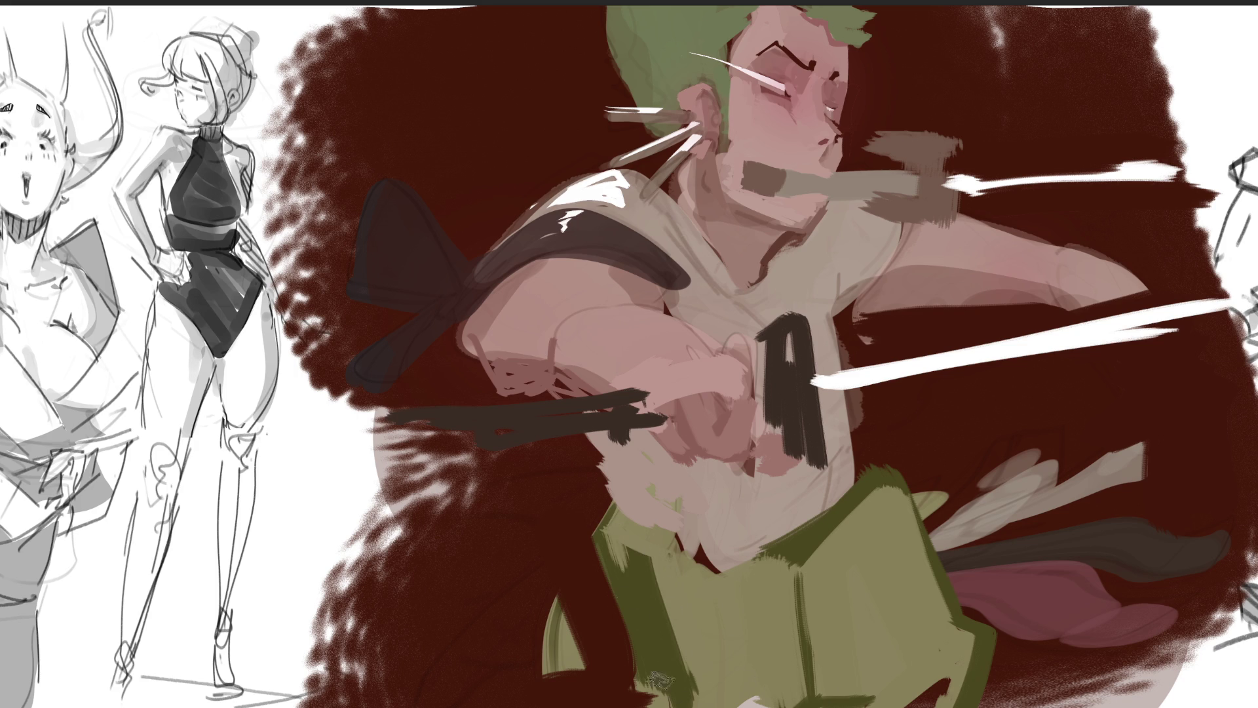
{"action": "left_click_drag", "start_coordinate": [620, 532], "coordinate": [674, 686]}
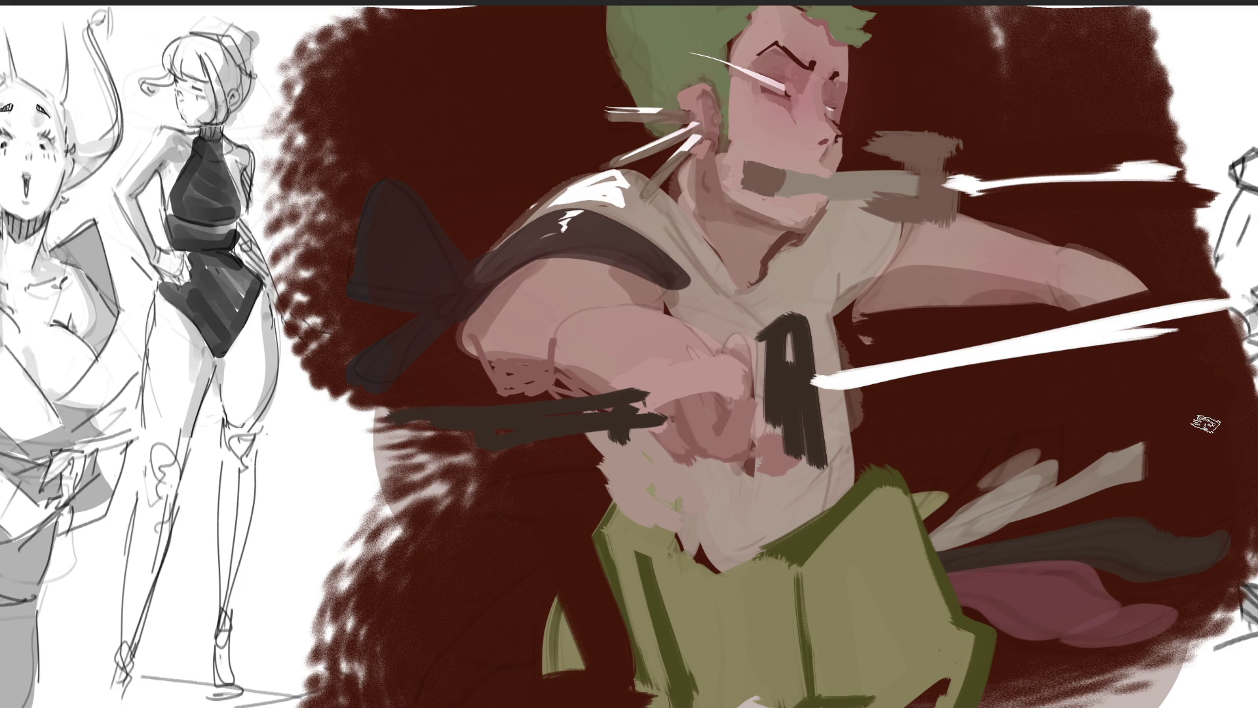
Step: Paint the second hand's pink fingers and knuckles gripping a dark sword grip along the blade
{"action": "left_click_drag", "start_coordinate": [1045, 309], "coordinate": [1139, 270]}
{"action": "mouse_move", "coordinate": [1071, 230]}
{"action": "left_mouse_down"}
{"action": "mouse_move", "coordinate": [1088, 301]}
{"action": "mouse_move", "coordinate": [1160, 282]}
{"action": "left_mouse_up"}
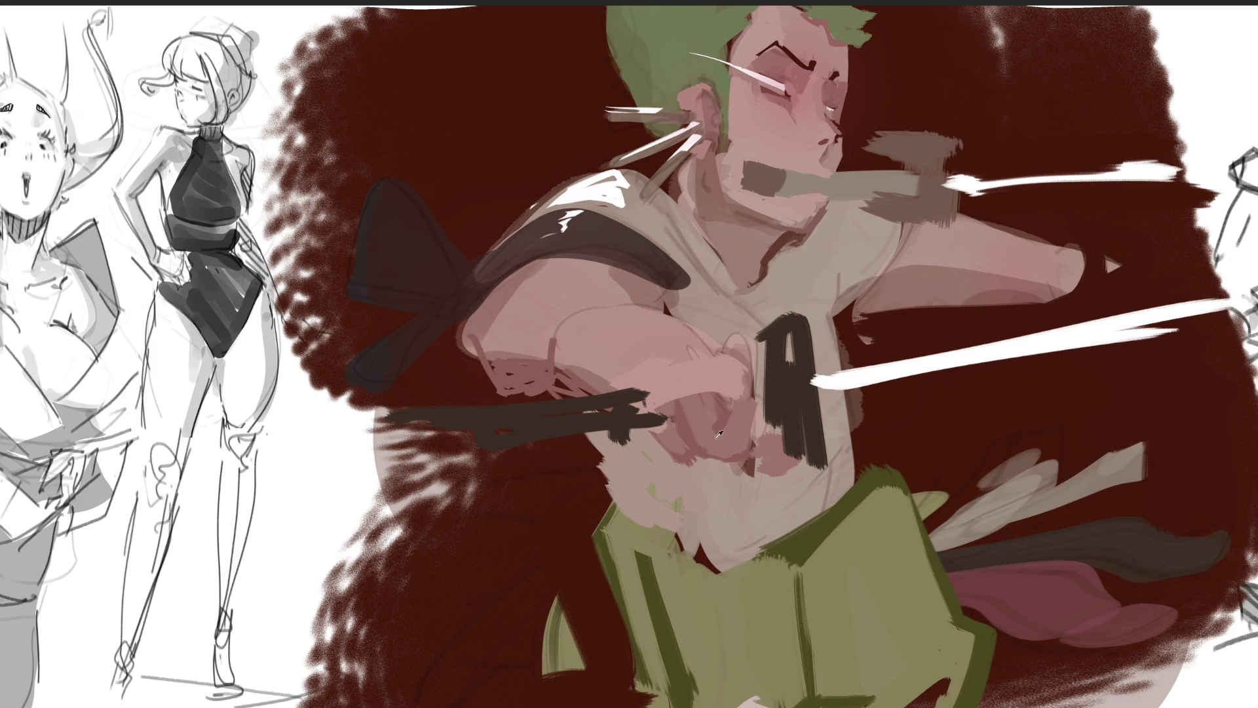
{"action": "mouse_move", "coordinate": [959, 333]}
{"action": "left_mouse_down"}
{"action": "mouse_move", "coordinate": [971, 394]}
{"action": "mouse_move", "coordinate": [1042, 387]}
{"action": "mouse_move", "coordinate": [1029, 321]}
{"action": "mouse_move", "coordinate": [917, 334]}
{"action": "mouse_move", "coordinate": [972, 377]}
{"action": "mouse_move", "coordinate": [992, 298]}
{"action": "mouse_move", "coordinate": [1022, 354]}
{"action": "mouse_move", "coordinate": [1003, 294]}
{"action": "mouse_move", "coordinate": [1072, 311]}
{"action": "left_mouse_up"}
{"action": "mouse_move", "coordinate": [999, 299]}
{"action": "left_mouse_down"}
{"action": "mouse_move", "coordinate": [1095, 265]}
{"action": "mouse_move", "coordinate": [1106, 321]}
{"action": "left_mouse_up"}
{"action": "mouse_move", "coordinate": [1091, 252]}
{"action": "left_mouse_down"}
{"action": "mouse_move", "coordinate": [1114, 314]}
{"action": "mouse_move", "coordinate": [1129, 311]}
{"action": "mouse_move", "coordinate": [1096, 269]}
{"action": "left_mouse_up"}
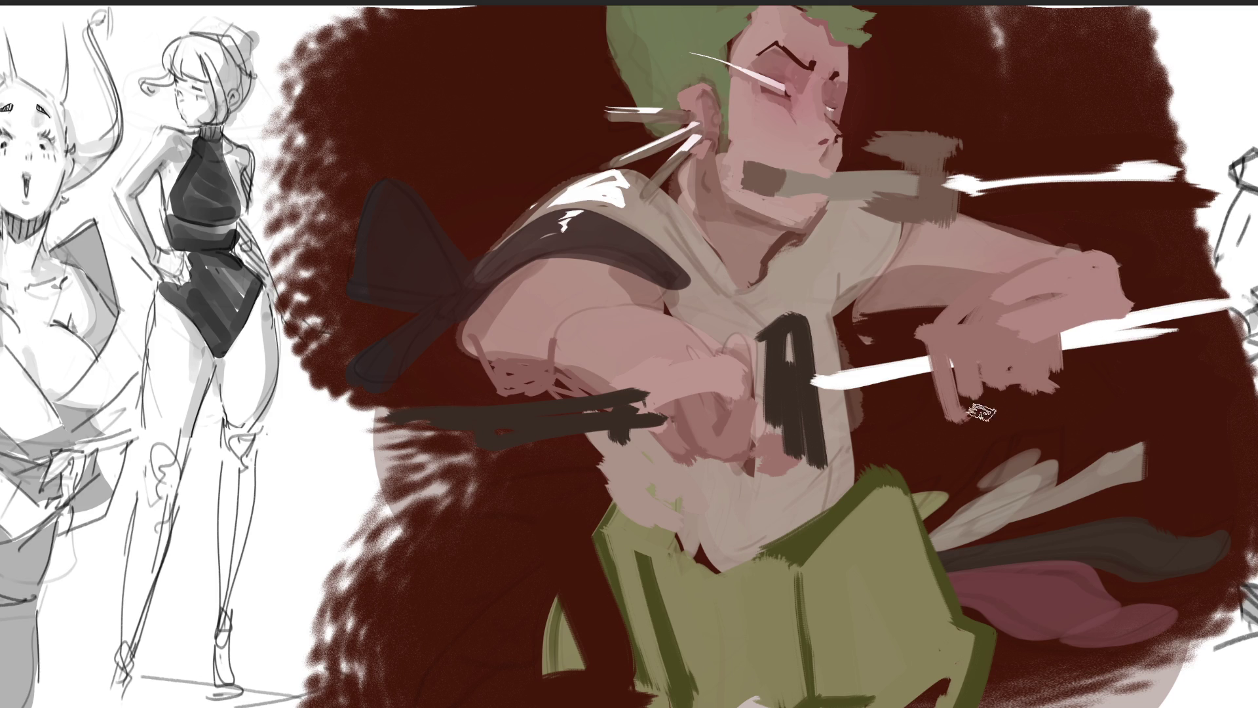
{"action": "mouse_move", "coordinate": [911, 348]}
{"action": "left_mouse_down"}
{"action": "mouse_move", "coordinate": [924, 393]}
{"action": "mouse_move", "coordinate": [967, 400]}
{"action": "left_mouse_up"}
{"action": "mouse_move", "coordinate": [1056, 342]}
{"action": "left_mouse_down"}
{"action": "mouse_move", "coordinate": [1155, 312]}
{"action": "mouse_move", "coordinate": [1035, 358]}
{"action": "mouse_move", "coordinate": [1246, 308]}
{"action": "left_mouse_up"}
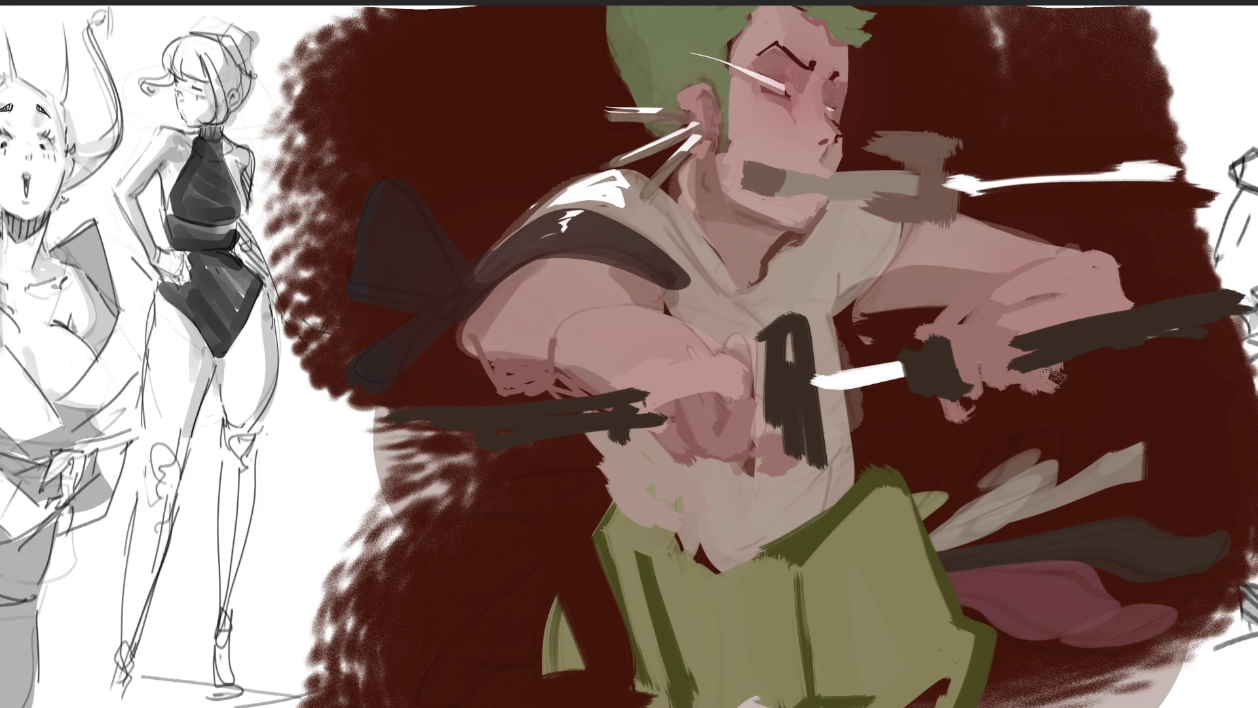
Step: Paint dark red around the sword handle, then cover the grip's left end with eyedropped skin pink
{"action": "left_click_drag", "start_coordinate": [1094, 377], "coordinate": [1023, 392]}
{"action": "left_click_drag", "start_coordinate": [923, 418], "coordinate": [1049, 379]}
{"action": "left_click_drag", "start_coordinate": [898, 335], "coordinate": [1071, 291]}
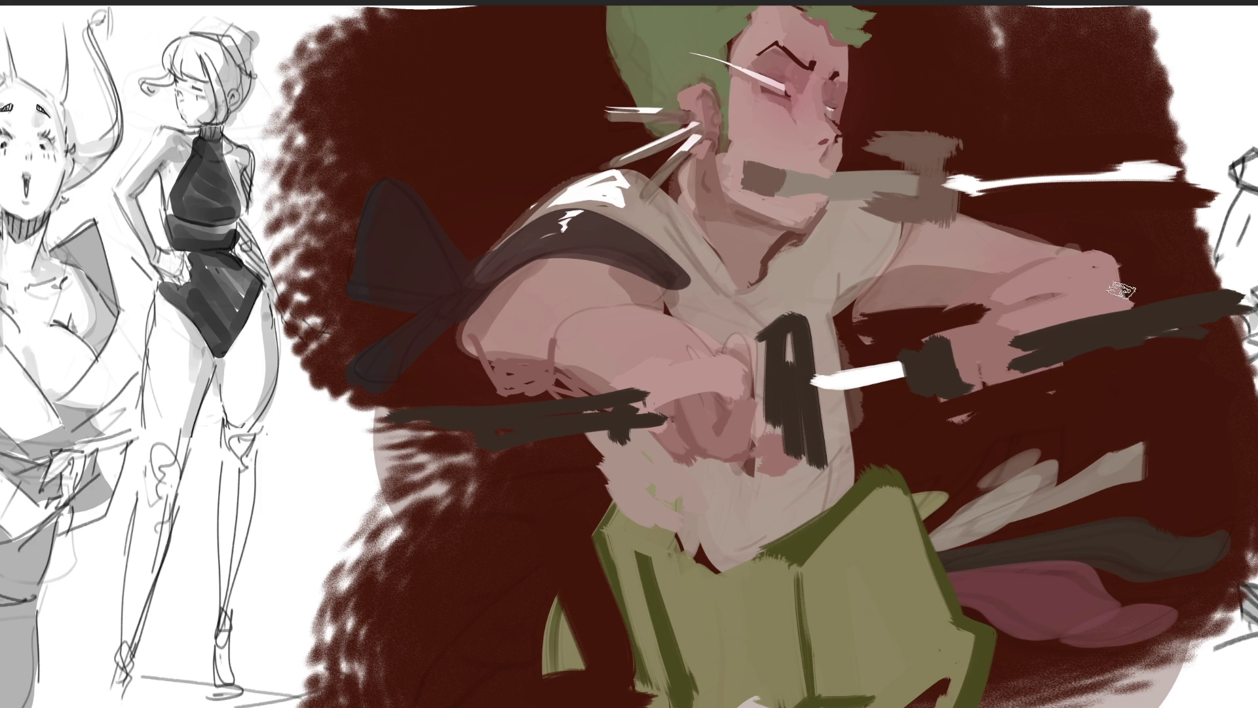
{"action": "left_click", "coordinate": [1119, 268], "text": "alt"}
{"action": "left_click_drag", "start_coordinate": [1017, 319], "coordinate": [1041, 359]}
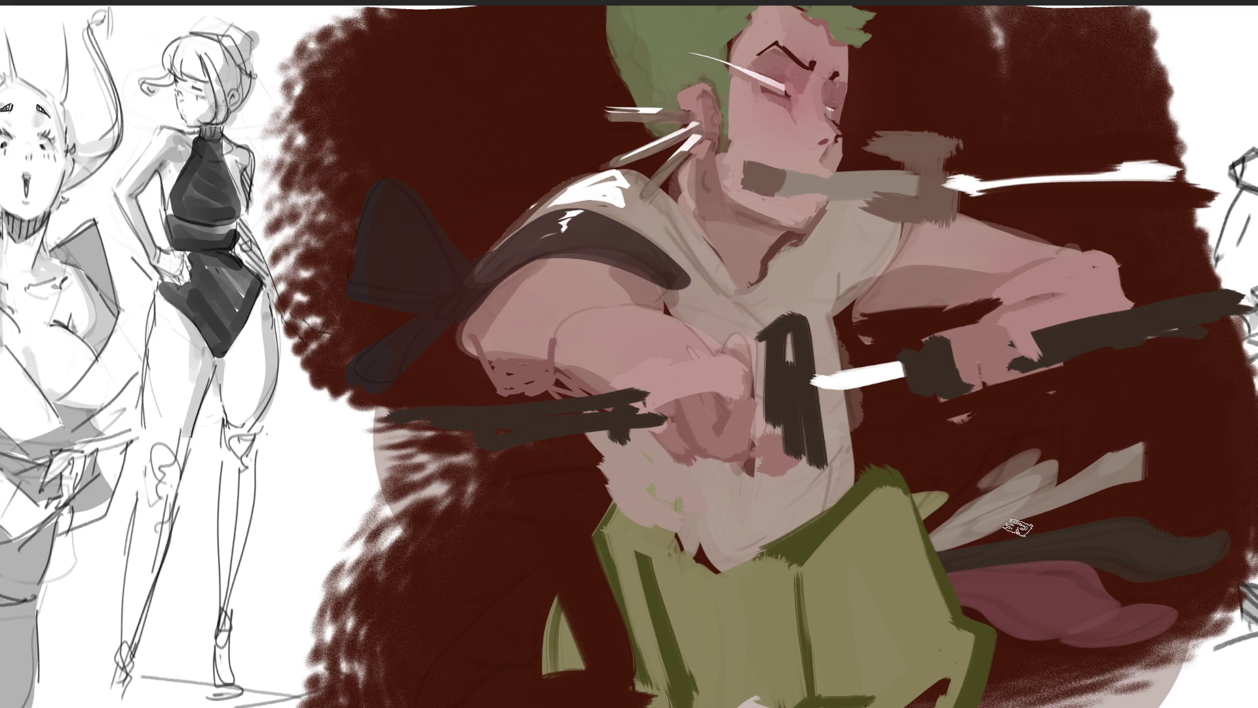
Step: Shape the sword guard below the fist and streak a white highlight across the front fist
{"action": "left_click_drag", "start_coordinate": [947, 394], "coordinate": [1003, 403]}
{"action": "mouse_move", "coordinate": [963, 346]}
{"action": "left_mouse_down"}
{"action": "mouse_move", "coordinate": [945, 392]}
{"action": "mouse_move", "coordinate": [977, 351]}
{"action": "mouse_move", "coordinate": [1022, 369]}
{"action": "left_mouse_up"}
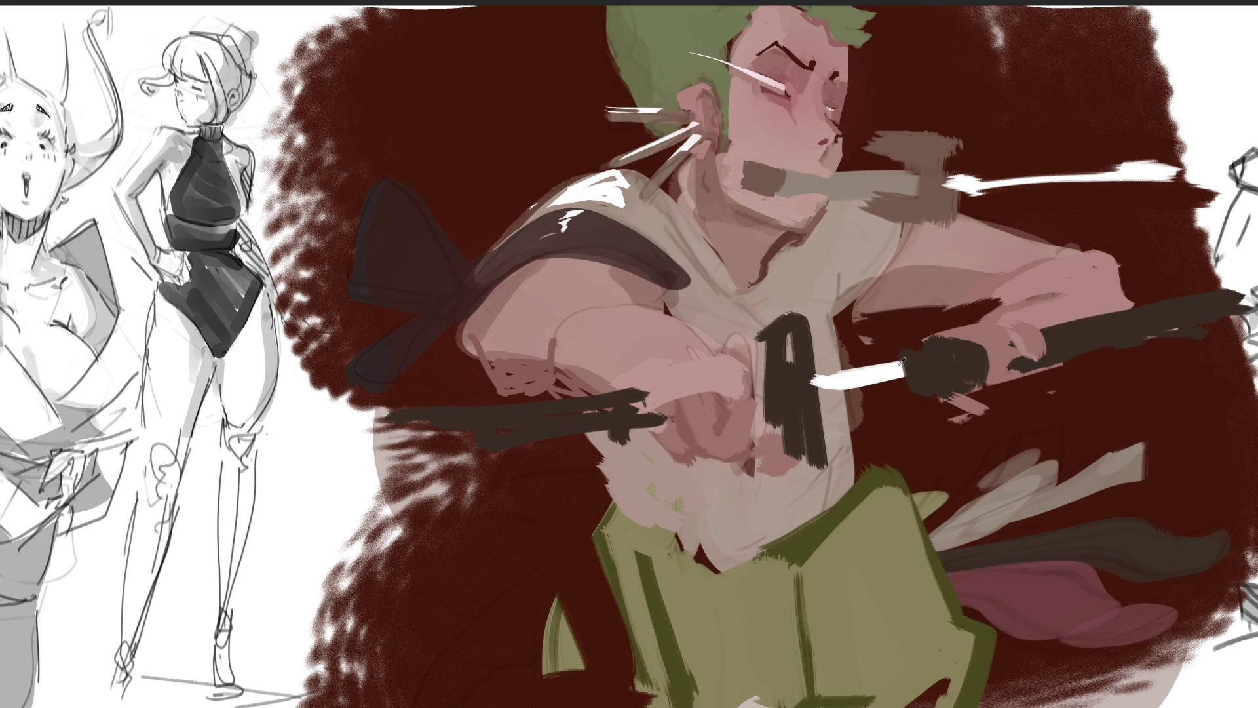
{"action": "left_click", "coordinate": [720, 354]}
{"action": "left_click_drag", "start_coordinate": [711, 359], "coordinate": [667, 375]}
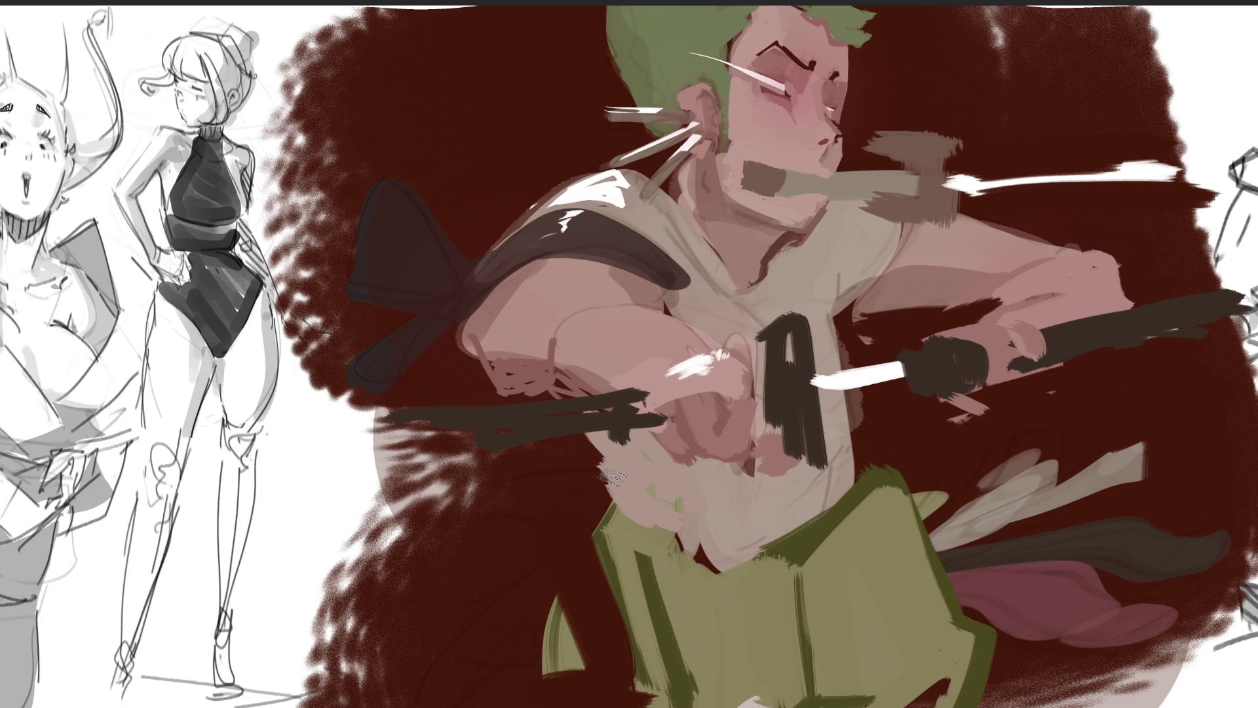
Step: Add white highlights along the forearm and the top of the smoke, and paint teeth in the mouth
{"action": "left_click_drag", "start_coordinate": [953, 328], "coordinate": [1078, 265]}
{"action": "left_click_drag", "start_coordinate": [955, 231], "coordinate": [1022, 253]}
{"action": "left_click_drag", "start_coordinate": [873, 134], "coordinate": [955, 140]}
{"action": "mouse_move", "coordinate": [750, 177]}
{"action": "left_mouse_down"}
{"action": "mouse_move", "coordinate": [776, 164]}
{"action": "mouse_move", "coordinate": [767, 174]}
{"action": "mouse_move", "coordinate": [883, 173]}
{"action": "left_mouse_up"}
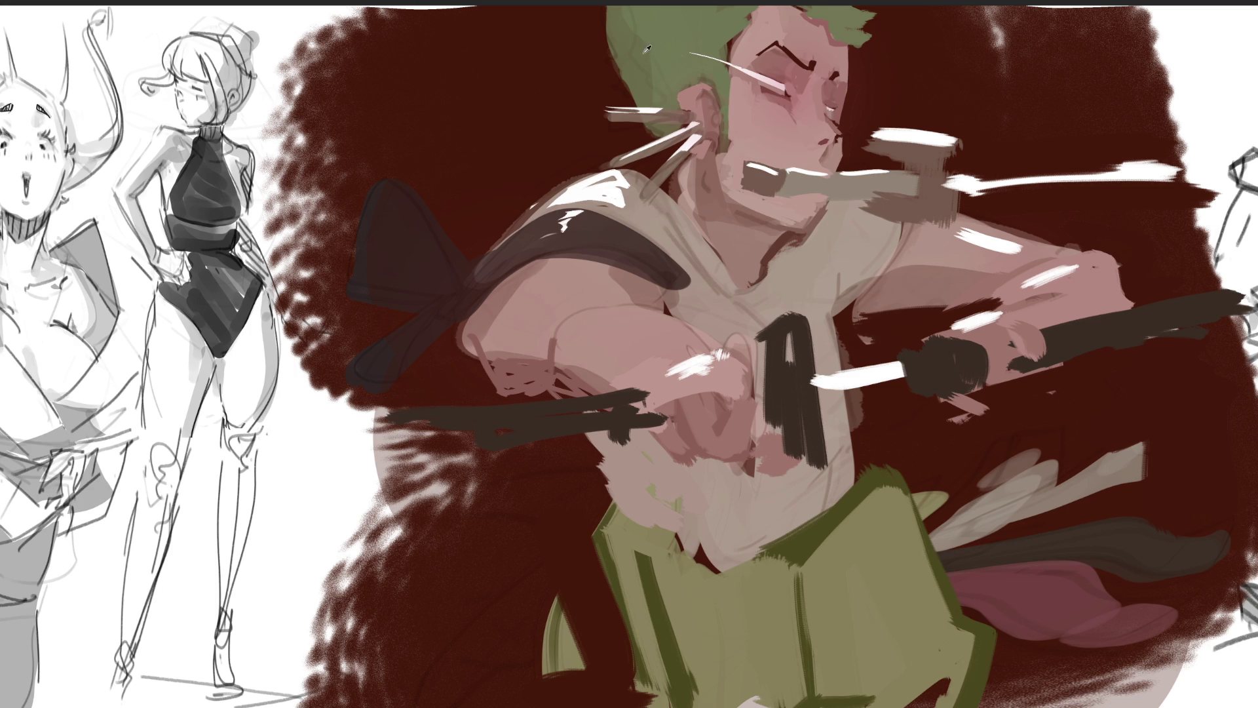
Step: Fill the hair gap between the cigarettes, trim the hair's upper-left edge, and shadow the chin
{"action": "left_click_drag", "start_coordinate": [670, 149], "coordinate": [662, 172]}
{"action": "left_click_drag", "start_coordinate": [609, 10], "coordinate": [636, 96]}
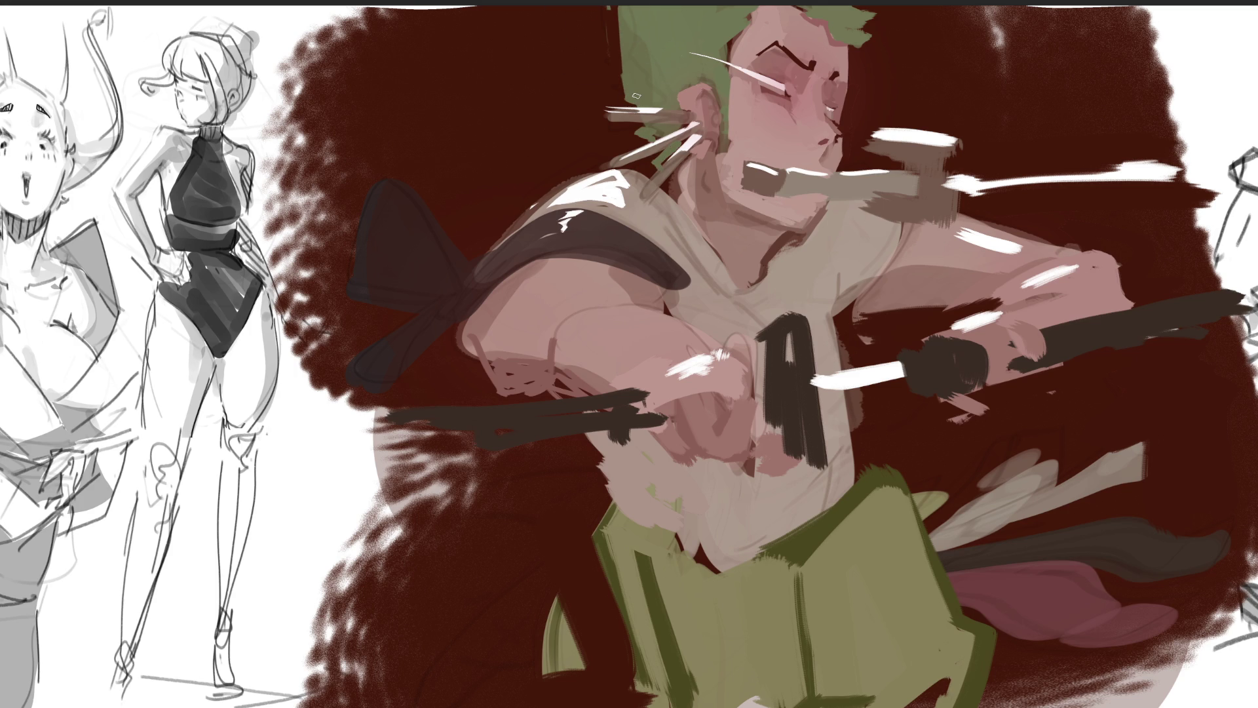
{"action": "left_click_drag", "start_coordinate": [624, 12], "coordinate": [635, 82]}
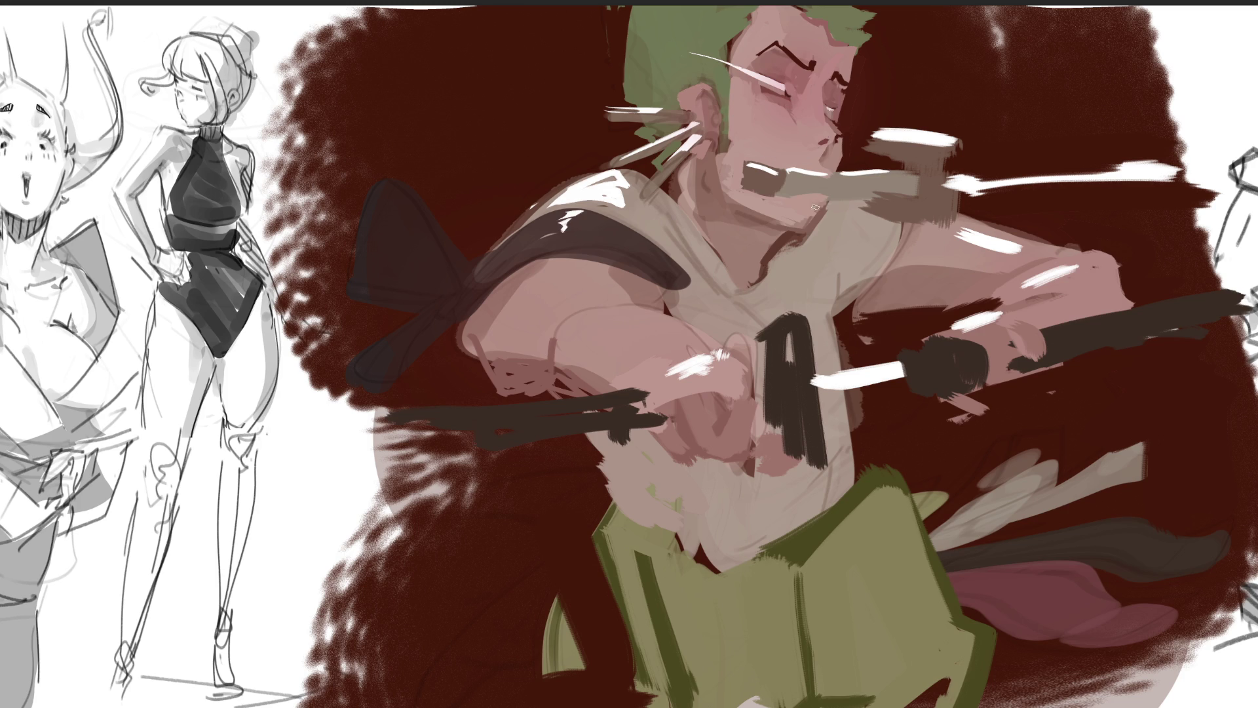
{"action": "left_click_drag", "start_coordinate": [803, 204], "coordinate": [822, 203]}
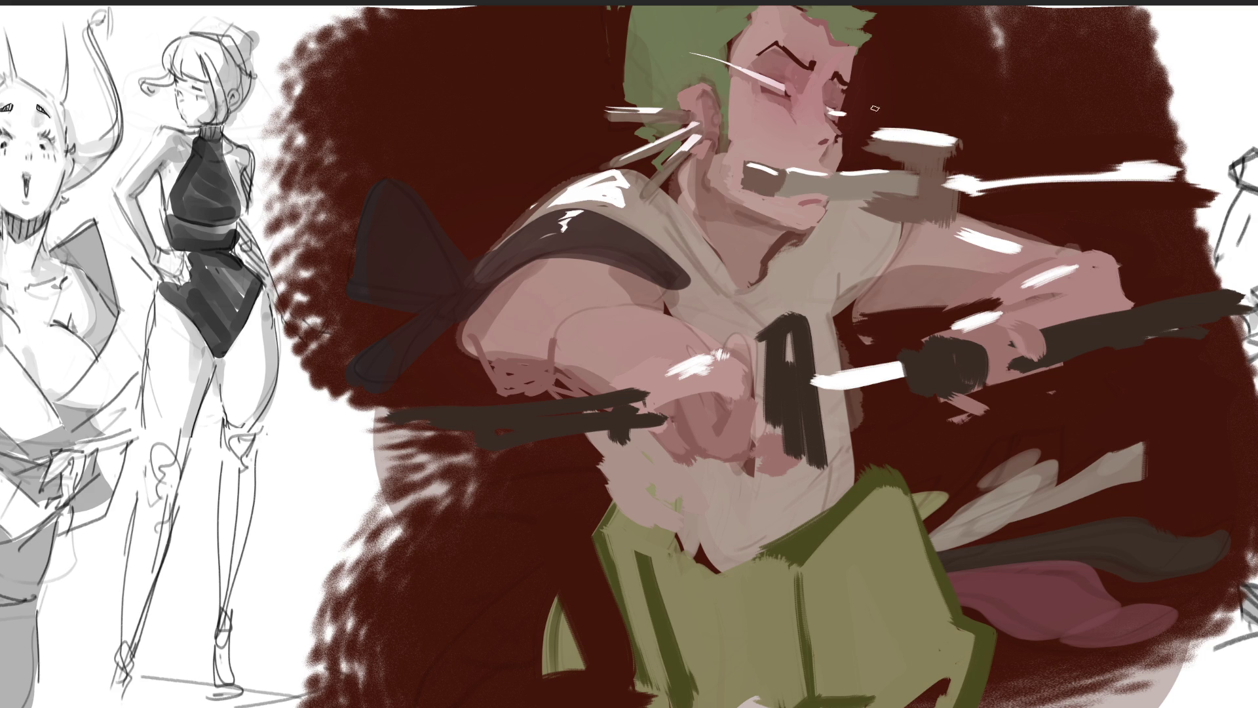
Step: Draw white zigzag energy lines beside the face and across the head, redoing the first stroke
{"action": "left_click_drag", "start_coordinate": [831, 112], "coordinate": [919, 55]}
{"action": "key", "text": "ctrl+z"}
{"action": "left_click_drag", "start_coordinate": [829, 113], "coordinate": [891, 31]}
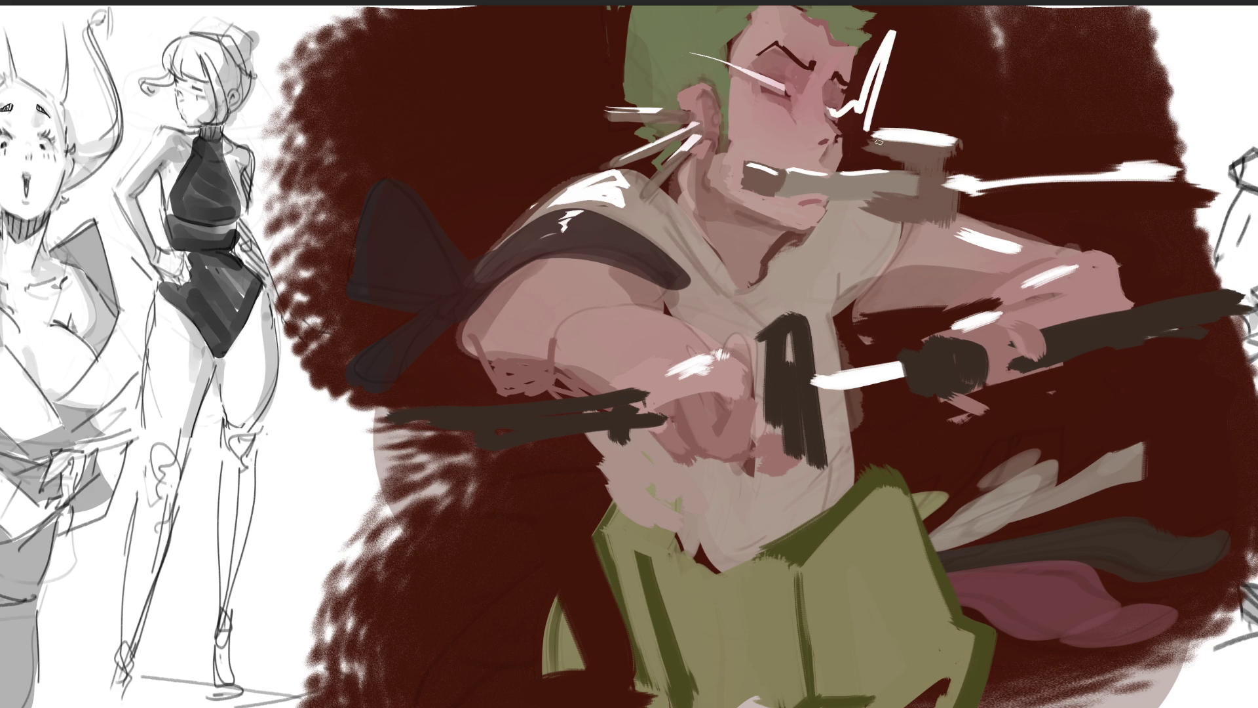
{"action": "mouse_move", "coordinate": [764, 78]}
{"action": "left_mouse_down"}
{"action": "mouse_move", "coordinate": [670, 53]}
{"action": "mouse_move", "coordinate": [477, 47]}
{"action": "left_mouse_up"}
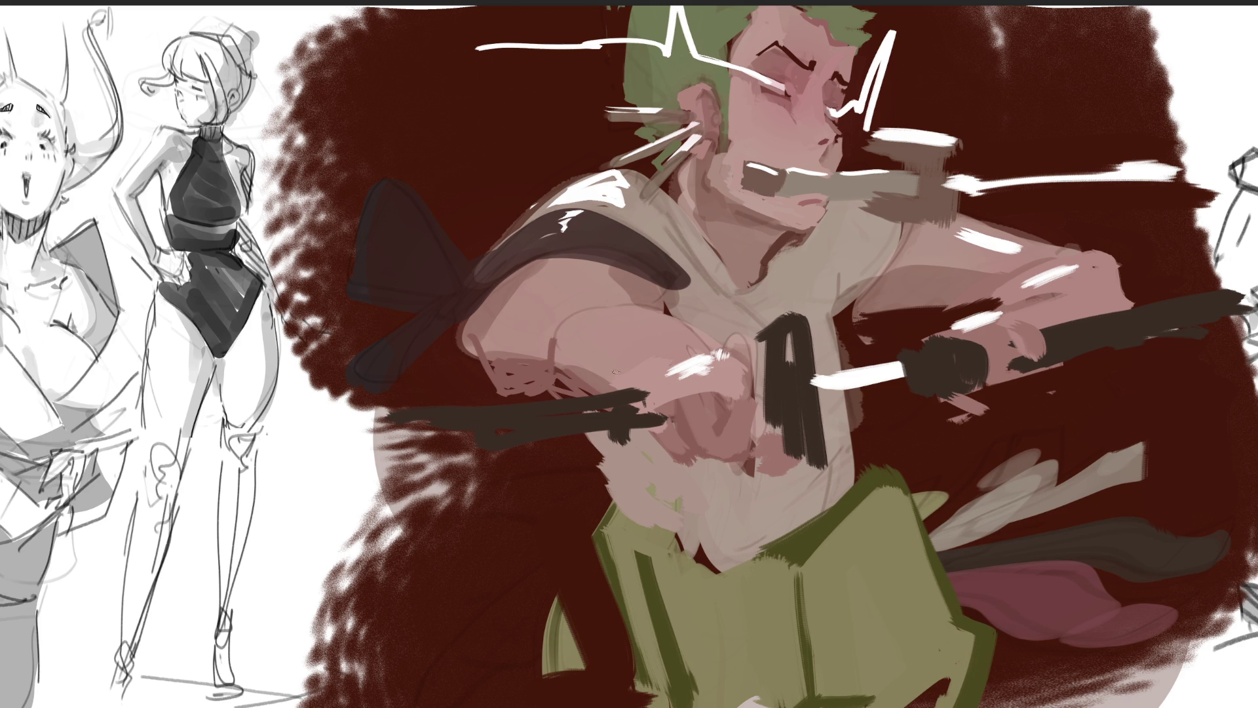
Step: Cover the arm linework and the lower-right grey streaks, thicken the stick, and wash dark red over the figure
{"action": "mouse_move", "coordinate": [605, 360]}
{"action": "left_mouse_down"}
{"action": "mouse_move", "coordinate": [554, 337]}
{"action": "mouse_move", "coordinate": [576, 314]}
{"action": "mouse_move", "coordinate": [498, 357]}
{"action": "mouse_move", "coordinate": [567, 362]}
{"action": "mouse_move", "coordinate": [622, 396]}
{"action": "left_mouse_up"}
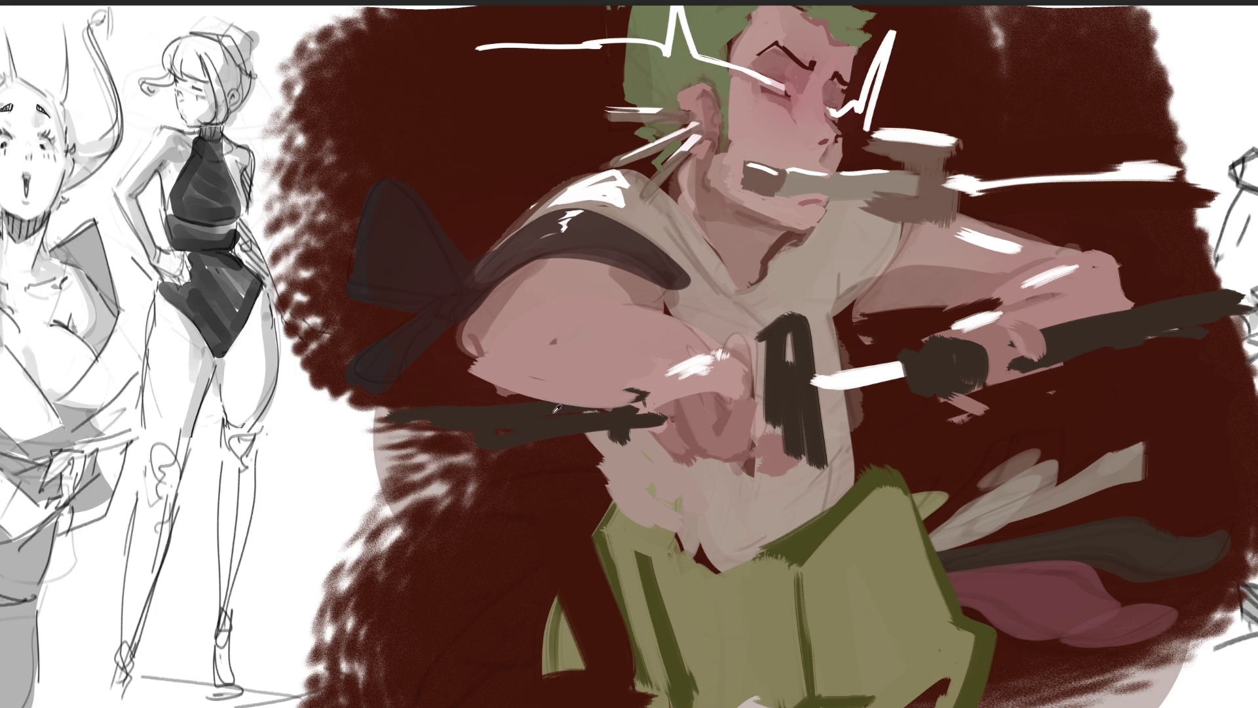
{"action": "mouse_move", "coordinate": [528, 414]}
{"action": "left_mouse_down"}
{"action": "mouse_move", "coordinate": [629, 416]}
{"action": "mouse_move", "coordinate": [622, 430]}
{"action": "mouse_move", "coordinate": [496, 429]}
{"action": "mouse_move", "coordinate": [468, 518]}
{"action": "left_mouse_up"}
{"action": "left_click_drag", "start_coordinate": [432, 406], "coordinate": [432, 538]}
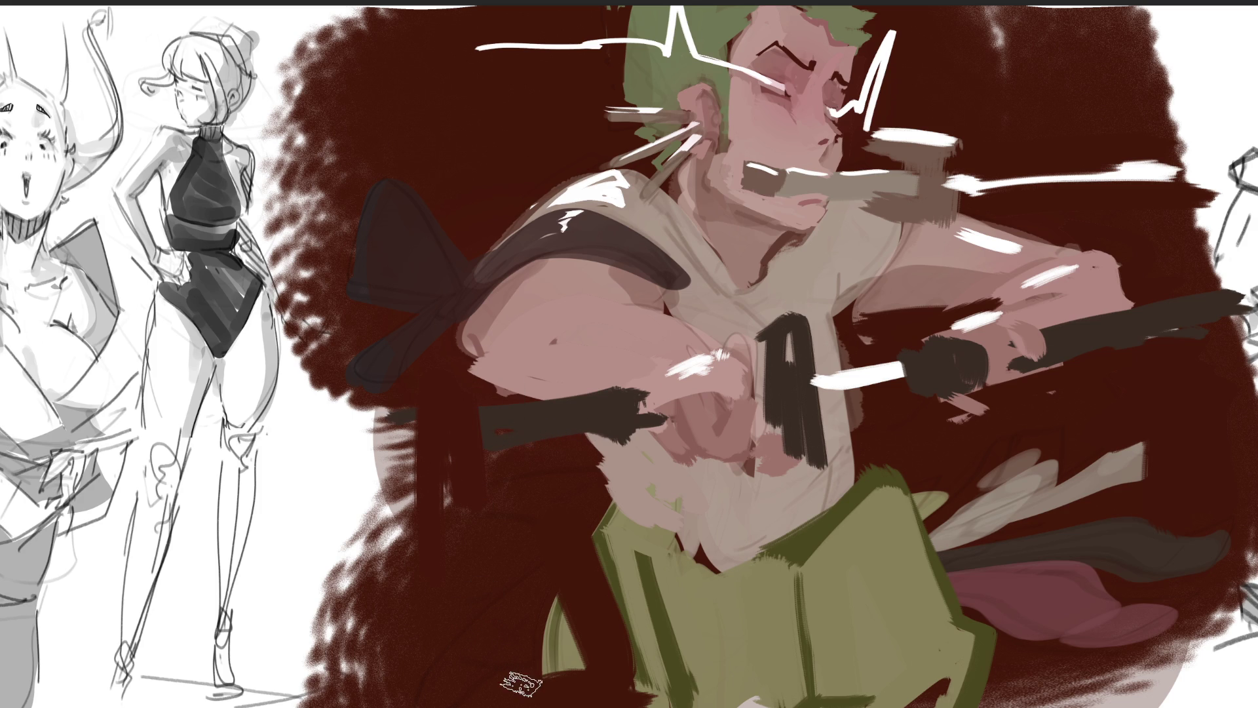
{"action": "mouse_move", "coordinate": [1176, 463]}
{"action": "left_mouse_down"}
{"action": "mouse_move", "coordinate": [1194, 444]}
{"action": "mouse_move", "coordinate": [1026, 555]}
{"action": "mouse_move", "coordinate": [957, 517]}
{"action": "mouse_move", "coordinate": [1075, 576]}
{"action": "mouse_move", "coordinate": [1009, 590]}
{"action": "mouse_move", "coordinate": [1131, 647]}
{"action": "mouse_move", "coordinate": [1190, 654]}
{"action": "left_mouse_up"}
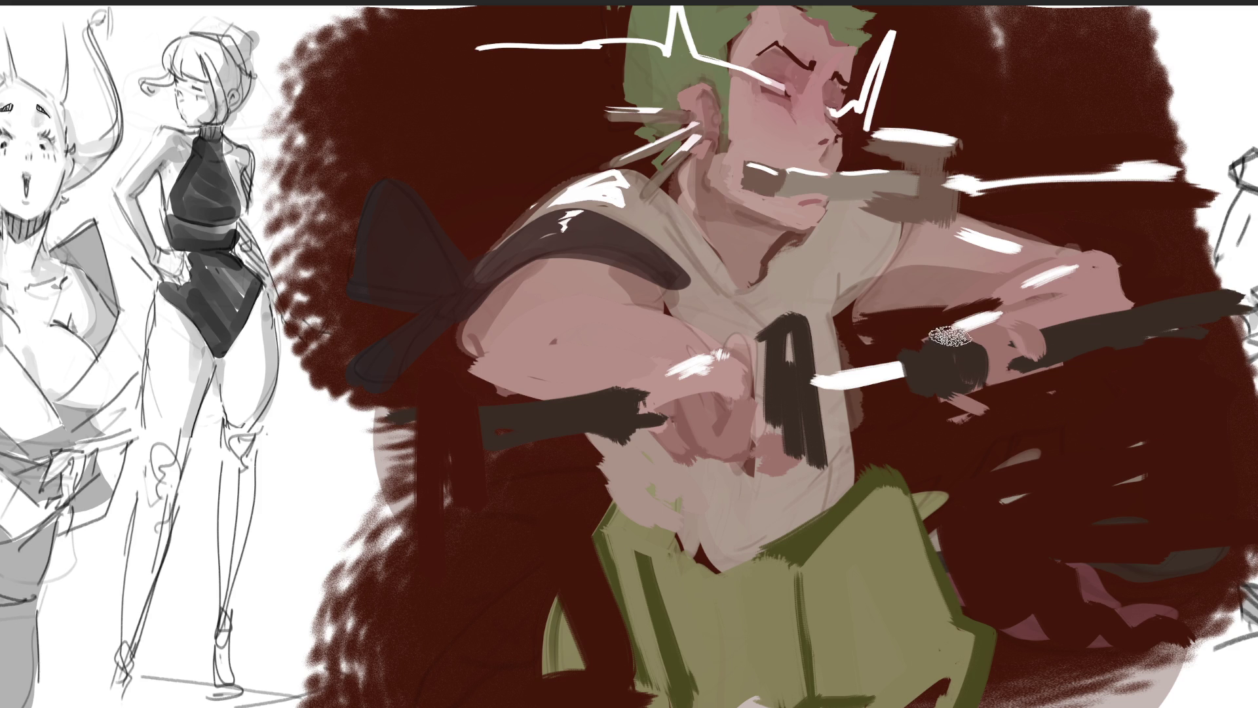
{"action": "mouse_move", "coordinate": [970, 190]}
{"action": "left_mouse_down"}
{"action": "mouse_move", "coordinate": [731, 112]}
{"action": "mouse_move", "coordinate": [905, 167]}
{"action": "mouse_move", "coordinate": [463, 379]}
{"action": "mouse_move", "coordinate": [722, 337]}
{"action": "mouse_move", "coordinate": [946, 449]}
{"action": "mouse_move", "coordinate": [1096, 327]}
{"action": "mouse_move", "coordinate": [640, 500]}
{"action": "mouse_move", "coordinate": [519, 604]}
{"action": "mouse_move", "coordinate": [954, 492]}
{"action": "left_mouse_up"}
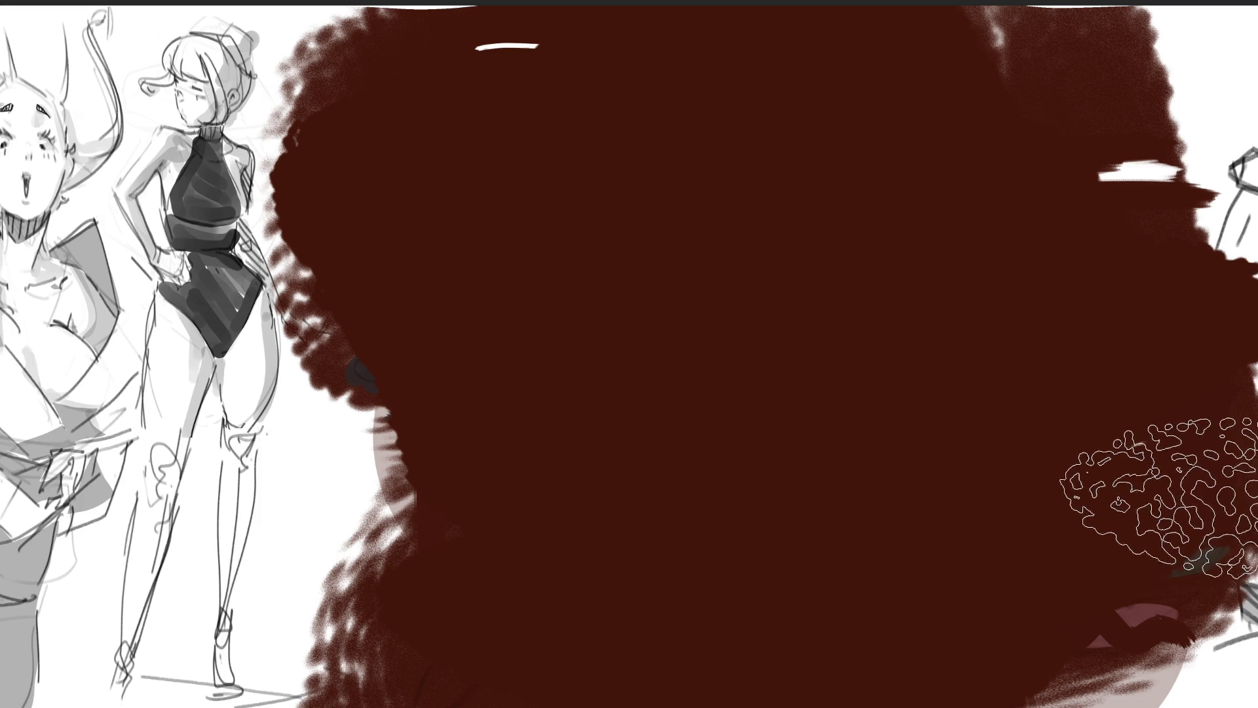
Step: Make the dark red wash translucent and lighten it over the head so the figure shows through
{"action": "key", "text": "ctrl+z"}
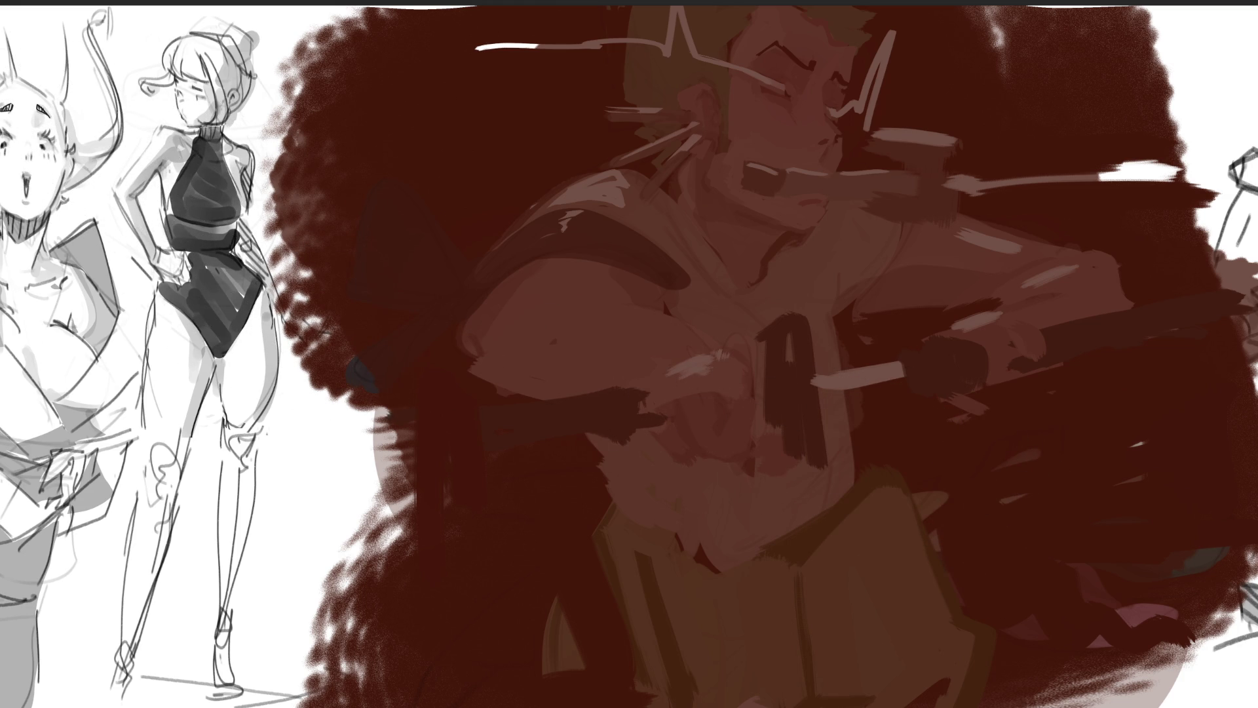
{"action": "mouse_move", "coordinate": [682, 127]}
{"action": "left_mouse_down"}
{"action": "mouse_move", "coordinate": [721, 105]}
{"action": "mouse_move", "coordinate": [737, 72]}
{"action": "mouse_move", "coordinate": [623, 175]}
{"action": "mouse_move", "coordinate": [688, 393]}
{"action": "mouse_move", "coordinate": [754, 295]}
{"action": "mouse_move", "coordinate": [821, 392]}
{"action": "mouse_move", "coordinate": [800, 402]}
{"action": "mouse_move", "coordinate": [713, 675]}
{"action": "mouse_move", "coordinate": [795, 561]}
{"action": "mouse_move", "coordinate": [1014, 654]}
{"action": "left_mouse_up"}
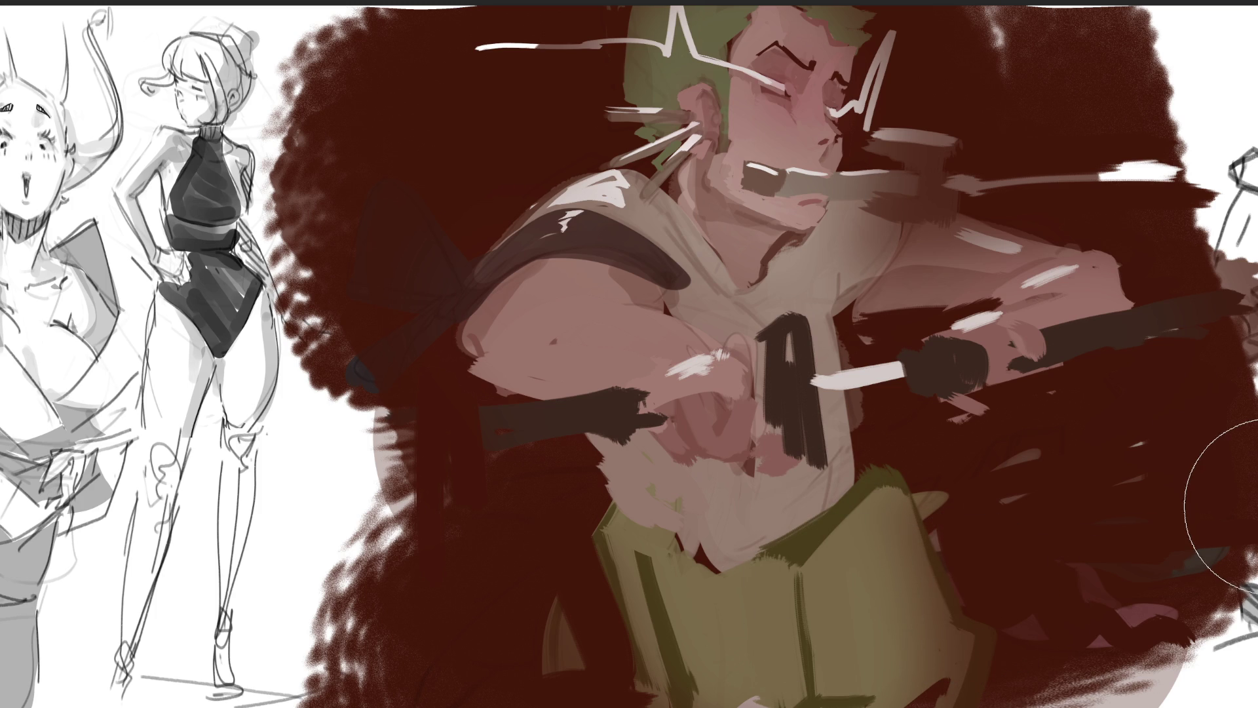
{"action": "key", "text": "ctrl+z"}
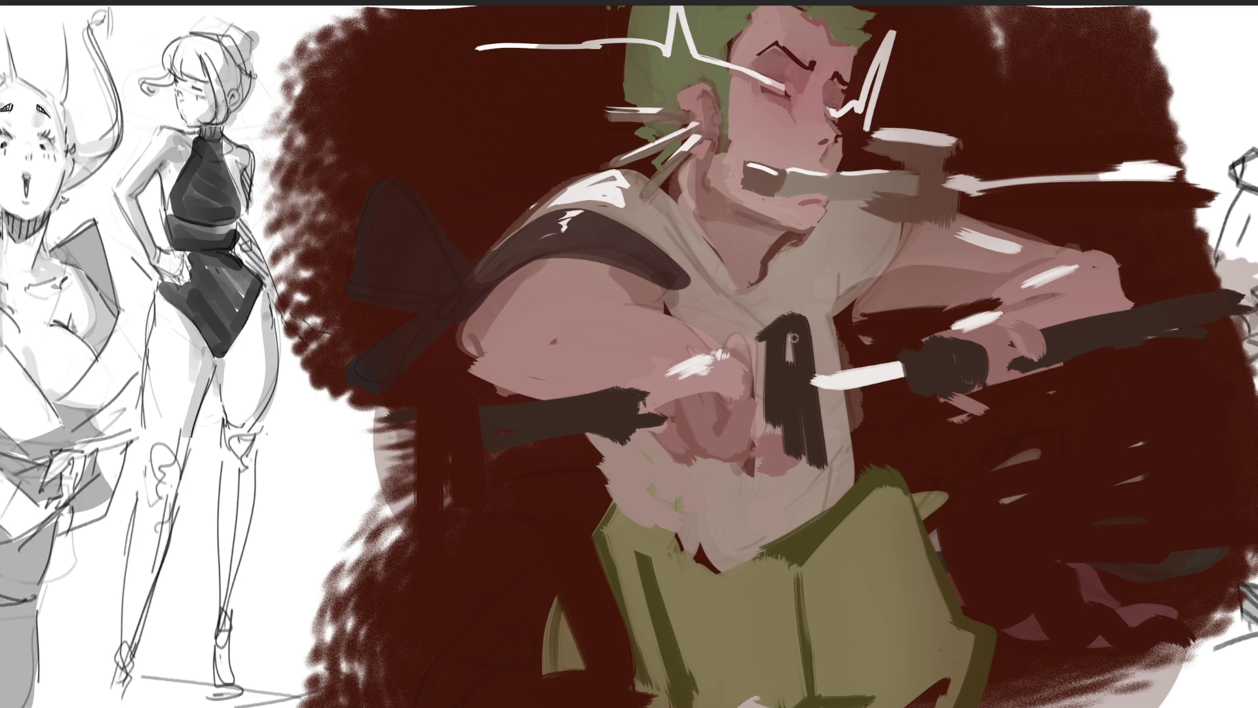
Step: Paint a dark crossguard near the hand and outline the gripping hand in dark strokes
{"action": "mouse_move", "coordinate": [811, 402]}
{"action": "left_mouse_down"}
{"action": "mouse_move", "coordinate": [840, 401]}
{"action": "mouse_move", "coordinate": [822, 397]}
{"action": "left_mouse_up"}
{"action": "left_click_drag", "start_coordinate": [891, 360], "coordinate": [895, 392]}
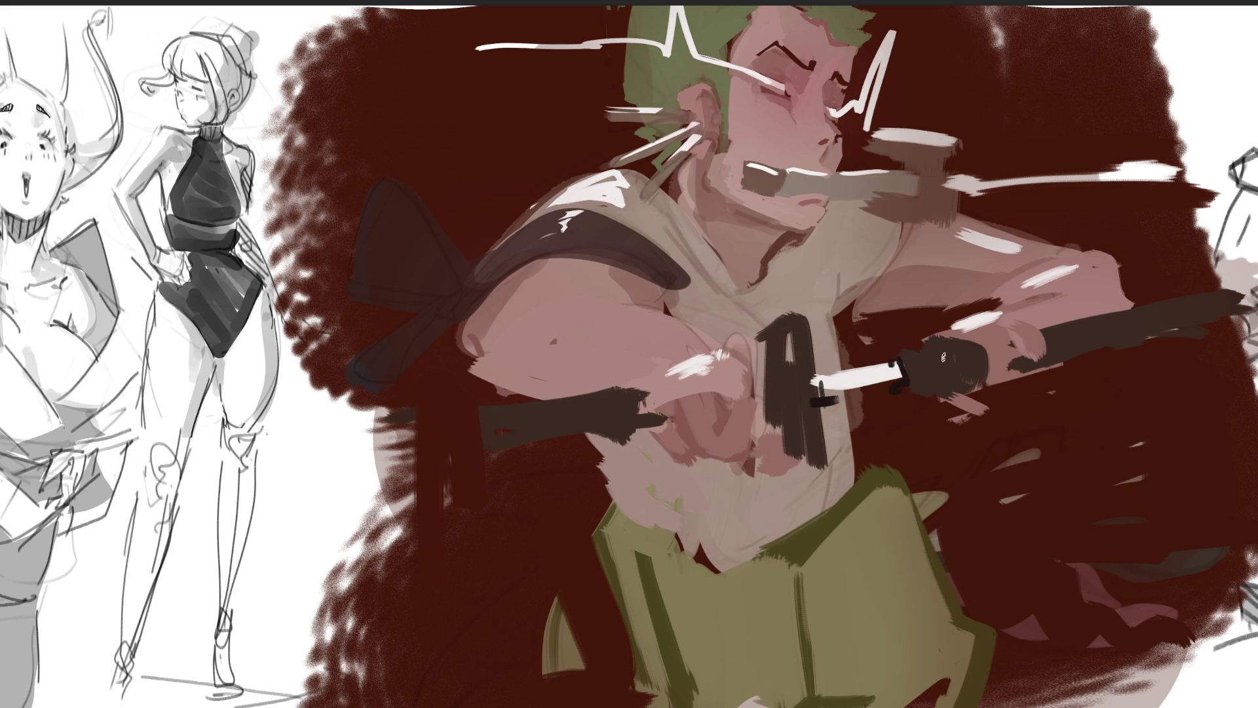
{"action": "left_click_drag", "start_coordinate": [981, 342], "coordinate": [985, 387]}
{"action": "left_click_drag", "start_coordinate": [947, 337], "coordinate": [981, 396]}
{"action": "left_click_drag", "start_coordinate": [1044, 372], "coordinate": [1069, 322]}
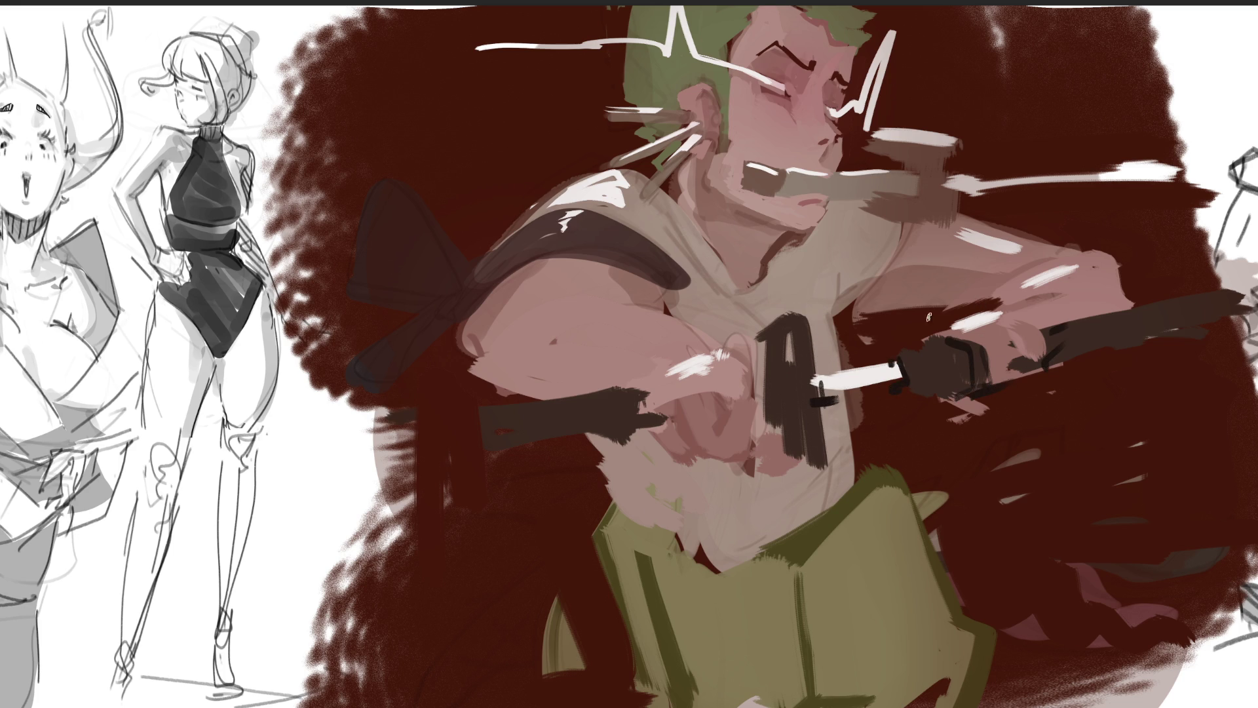
Step: Add dark accents at the shoulder edge, the shirt collar, the ear and earring, and along the upper arm
{"action": "mouse_move", "coordinate": [861, 299]}
{"action": "left_mouse_down"}
{"action": "mouse_move", "coordinate": [835, 321]}
{"action": "mouse_move", "coordinate": [851, 318]}
{"action": "left_mouse_up"}
{"action": "left_click_drag", "start_coordinate": [789, 233], "coordinate": [752, 281]}
{"action": "left_click_drag", "start_coordinate": [708, 136], "coordinate": [700, 153]}
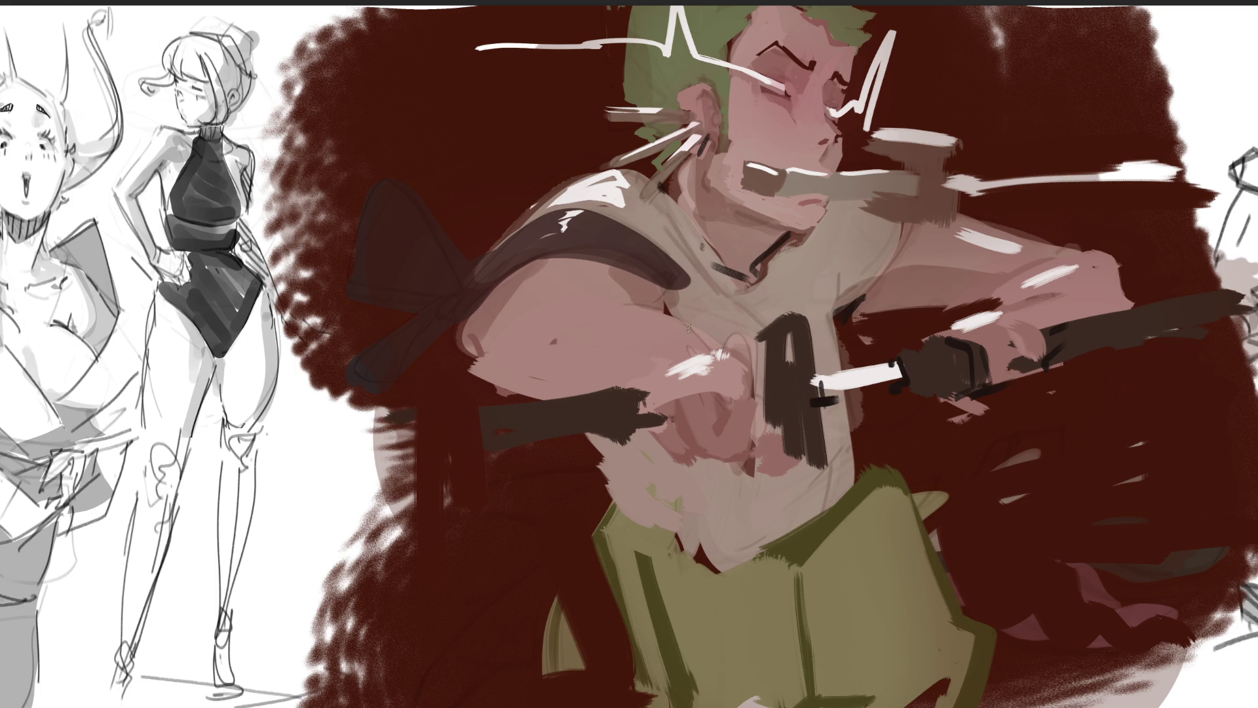
{"action": "left_click_drag", "start_coordinate": [652, 279], "coordinate": [659, 306]}
{"action": "mouse_move", "coordinate": [548, 246]}
{"action": "left_mouse_down"}
{"action": "mouse_move", "coordinate": [499, 275]}
{"action": "mouse_move", "coordinate": [462, 325]}
{"action": "left_mouse_up"}
Step: Darken the left sword handle, the trouser waistband and top edge, and fill the bow lobes behind the shoulder
{"action": "mouse_move", "coordinate": [489, 405]}
{"action": "left_mouse_down"}
{"action": "mouse_move", "coordinate": [632, 384]}
{"action": "mouse_move", "coordinate": [613, 433]}
{"action": "left_mouse_up"}
{"action": "left_click_drag", "start_coordinate": [622, 445], "coordinate": [488, 455]}
{"action": "left_click_drag", "start_coordinate": [649, 390], "coordinate": [666, 459]}
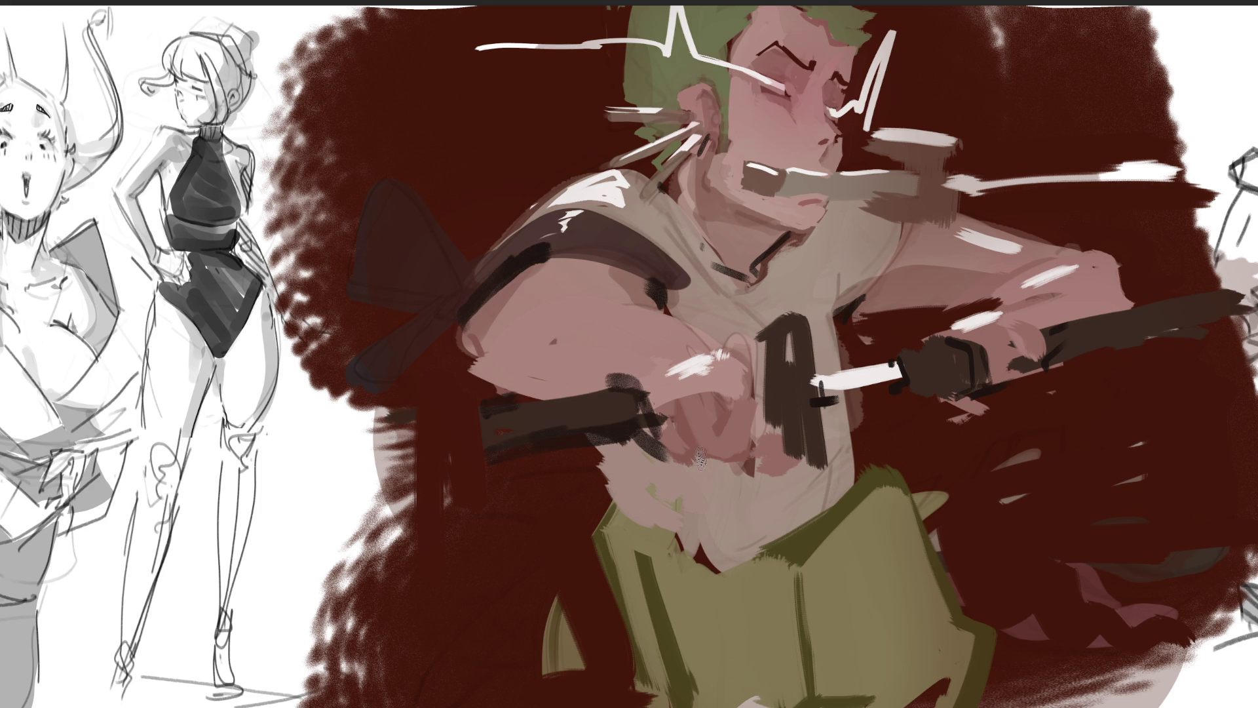
{"action": "left_click_drag", "start_coordinate": [656, 528], "coordinate": [714, 562]}
{"action": "left_click_drag", "start_coordinate": [735, 565], "coordinate": [793, 532]}
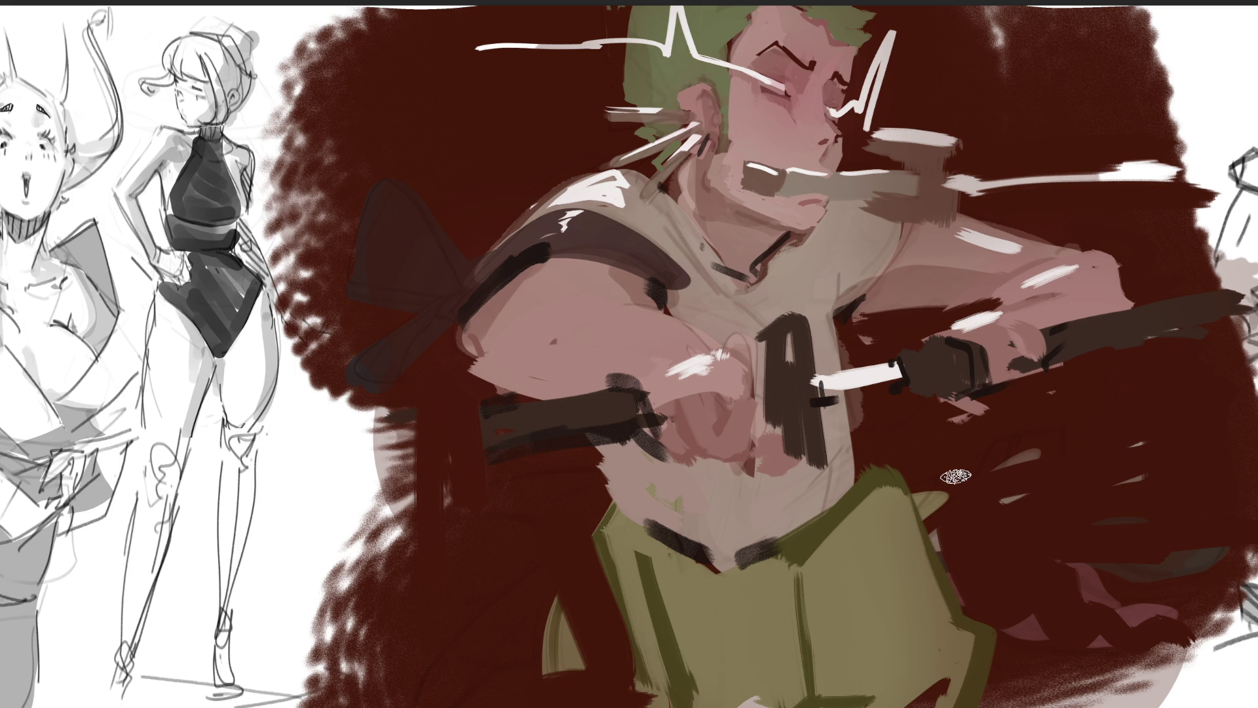
{"action": "mouse_move", "coordinate": [870, 452]}
{"action": "left_mouse_down"}
{"action": "mouse_move", "coordinate": [967, 655]}
{"action": "mouse_move", "coordinate": [1004, 703]}
{"action": "left_mouse_up"}
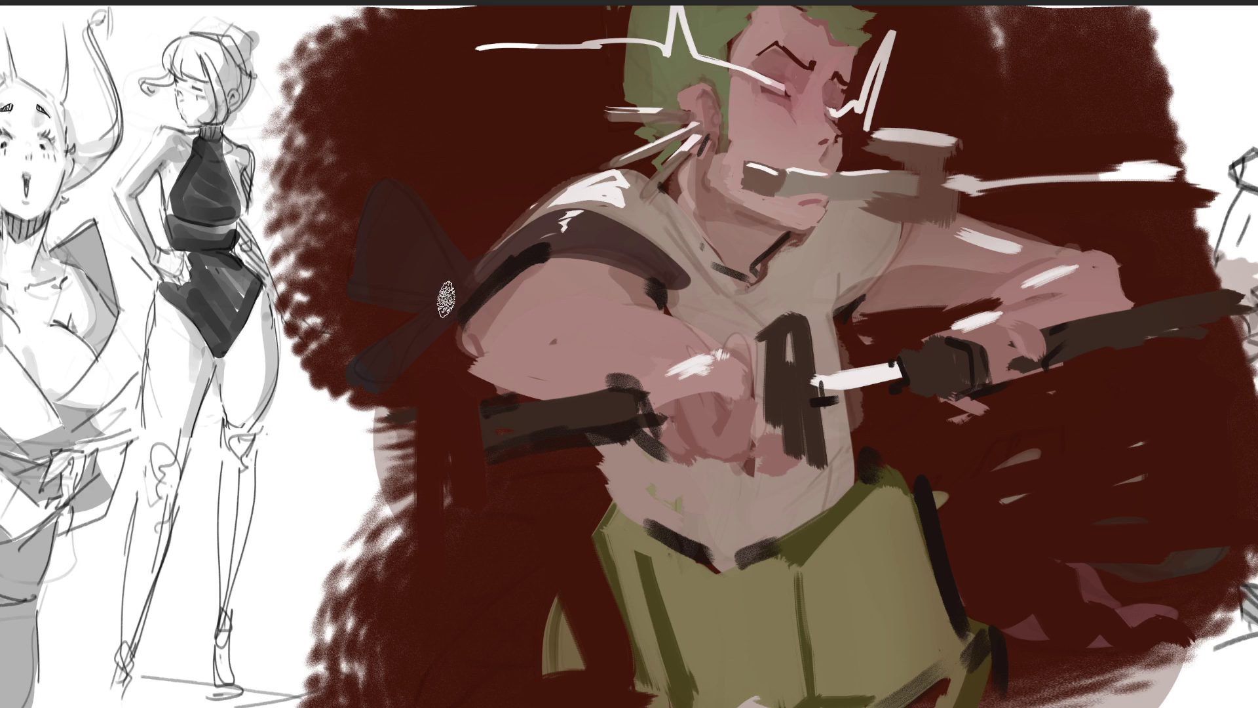
{"action": "left_click_drag", "start_coordinate": [446, 305], "coordinate": [393, 233]}
{"action": "mouse_move", "coordinate": [482, 298]}
{"action": "left_mouse_down"}
{"action": "mouse_move", "coordinate": [407, 210]}
{"action": "mouse_move", "coordinate": [449, 309]}
{"action": "mouse_move", "coordinate": [400, 367]}
{"action": "left_mouse_up"}
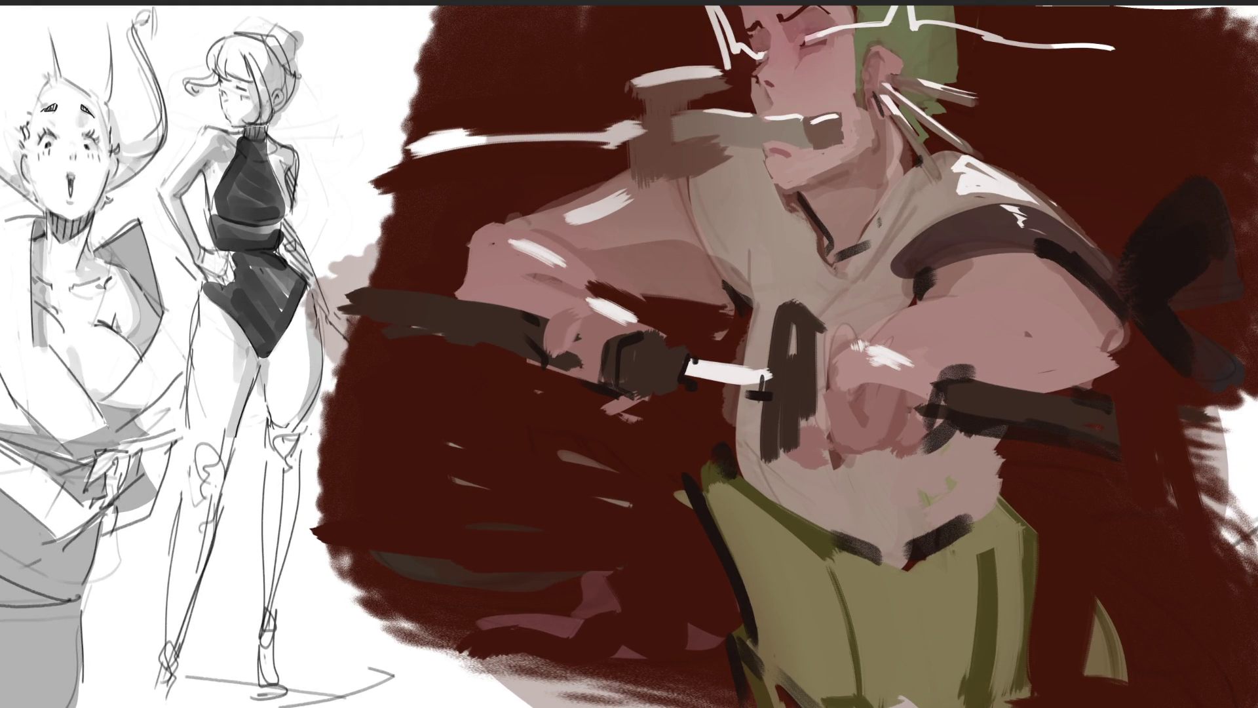
Step: Darken the area around the eye and brow, then refine it with lighter strokes
{"action": "mouse_move", "coordinate": [819, 39]}
{"action": "left_mouse_down"}
{"action": "mouse_move", "coordinate": [753, 14]}
{"action": "mouse_move", "coordinate": [740, 108]}
{"action": "left_mouse_up"}
{"action": "mouse_move", "coordinate": [852, 10]}
{"action": "left_mouse_down"}
{"action": "mouse_move", "coordinate": [820, 46]}
{"action": "mouse_move", "coordinate": [741, 27]}
{"action": "left_mouse_up"}
{"action": "mouse_move", "coordinate": [813, 13]}
{"action": "left_mouse_down"}
{"action": "mouse_move", "coordinate": [754, 46]}
{"action": "mouse_move", "coordinate": [816, 26]}
{"action": "mouse_move", "coordinate": [806, 66]}
{"action": "mouse_move", "coordinate": [767, 40]}
{"action": "mouse_move", "coordinate": [740, 66]}
{"action": "mouse_move", "coordinate": [747, 105]}
{"action": "mouse_move", "coordinate": [809, 122]}
{"action": "mouse_move", "coordinate": [760, 105]}
{"action": "mouse_move", "coordinate": [790, 194]}
{"action": "mouse_move", "coordinate": [819, 157]}
{"action": "mouse_move", "coordinate": [744, 157]}
{"action": "mouse_move", "coordinate": [780, 190]}
{"action": "mouse_move", "coordinate": [764, 158]}
{"action": "mouse_move", "coordinate": [839, 157]}
{"action": "mouse_move", "coordinate": [786, 167]}
{"action": "mouse_move", "coordinate": [871, 85]}
{"action": "mouse_move", "coordinate": [801, 216]}
{"action": "mouse_move", "coordinate": [852, 164]}
{"action": "mouse_move", "coordinate": [728, 151]}
{"action": "mouse_move", "coordinate": [786, 263]}
{"action": "mouse_move", "coordinate": [739, 246]}
{"action": "mouse_move", "coordinate": [786, 275]}
{"action": "mouse_move", "coordinate": [790, 518]}
{"action": "left_mouse_up"}
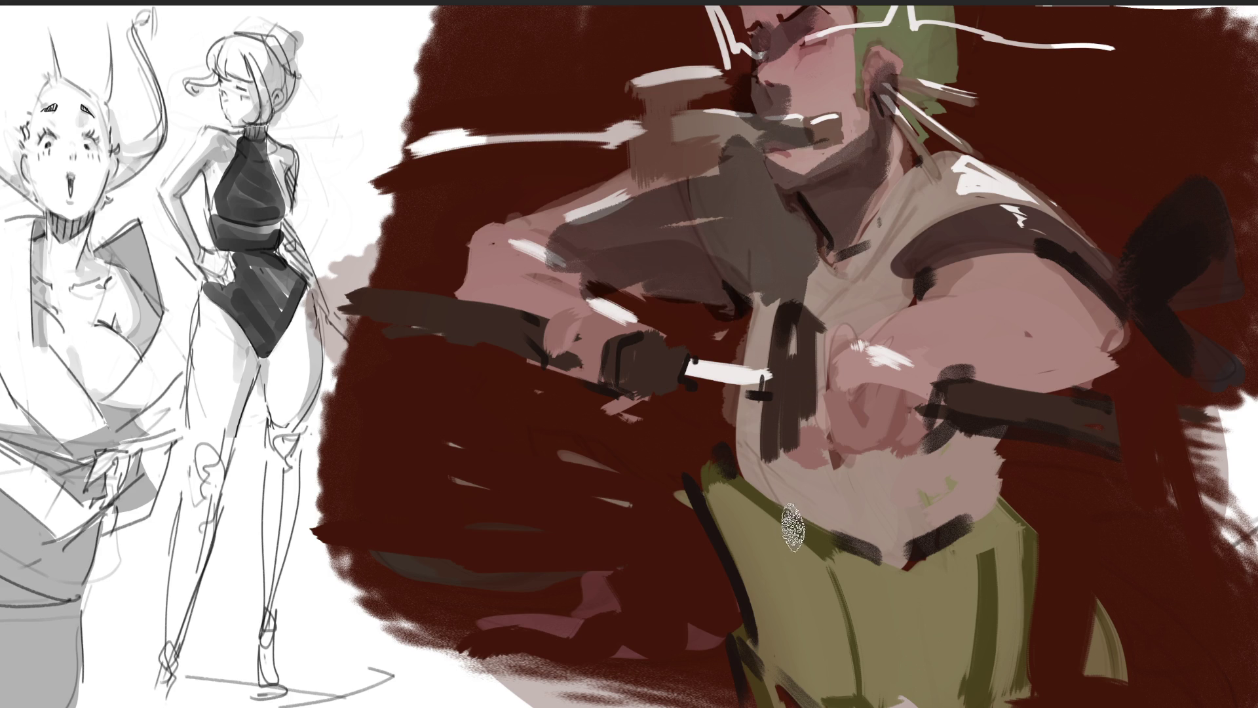
Step: Lay dark grey shadow over the forearm, shoulder, chest, belly, belt and green trousers
{"action": "mouse_move", "coordinate": [513, 272]}
{"action": "left_mouse_down"}
{"action": "mouse_move", "coordinate": [525, 223]}
{"action": "mouse_move", "coordinate": [583, 249]}
{"action": "mouse_move", "coordinate": [657, 162]}
{"action": "mouse_move", "coordinate": [664, 102]}
{"action": "mouse_move", "coordinate": [663, 164]}
{"action": "left_mouse_up"}
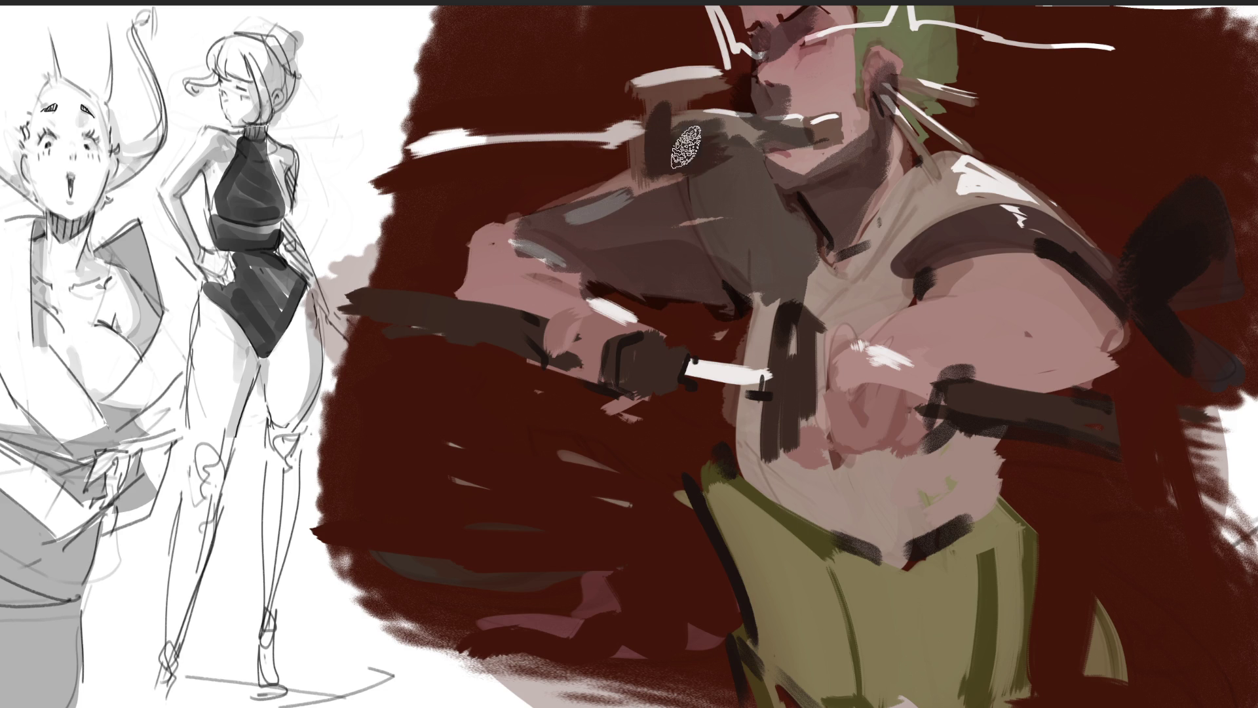
{"action": "mouse_move", "coordinate": [901, 282]}
{"action": "left_mouse_down"}
{"action": "mouse_move", "coordinate": [947, 261]}
{"action": "mouse_move", "coordinate": [856, 331]}
{"action": "left_mouse_up"}
{"action": "mouse_move", "coordinate": [824, 272]}
{"action": "left_mouse_down"}
{"action": "mouse_move", "coordinate": [889, 205]}
{"action": "mouse_move", "coordinate": [786, 426]}
{"action": "mouse_move", "coordinate": [820, 459]}
{"action": "mouse_move", "coordinate": [965, 436]}
{"action": "mouse_move", "coordinate": [1117, 459]}
{"action": "left_mouse_up"}
{"action": "mouse_move", "coordinate": [760, 452]}
{"action": "left_mouse_down"}
{"action": "mouse_move", "coordinate": [767, 571]}
{"action": "mouse_move", "coordinate": [911, 576]}
{"action": "left_mouse_up"}
{"action": "left_click_drag", "start_coordinate": [721, 465], "coordinate": [806, 688]}
{"action": "mouse_move", "coordinate": [765, 612]}
{"action": "left_mouse_down"}
{"action": "mouse_move", "coordinate": [754, 616]}
{"action": "mouse_move", "coordinate": [773, 655]}
{"action": "mouse_move", "coordinate": [794, 631]}
{"action": "left_mouse_up"}
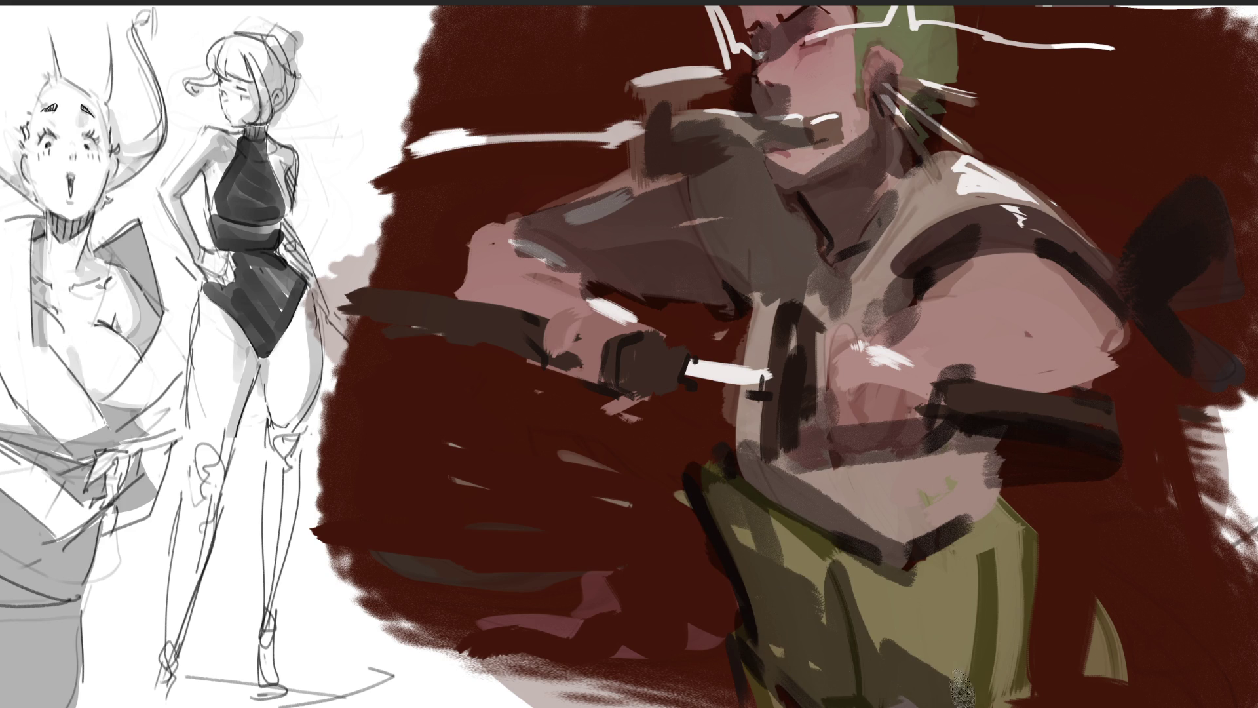
Step: Brush grey-pink strokes across the belly, and take back a trial red dab on the neck
{"action": "left_click_drag", "start_coordinate": [957, 453], "coordinate": [872, 525]}
{"action": "mouse_move", "coordinate": [1002, 432]}
{"action": "left_mouse_down"}
{"action": "mouse_move", "coordinate": [878, 518]}
{"action": "mouse_move", "coordinate": [780, 459]}
{"action": "left_mouse_up"}
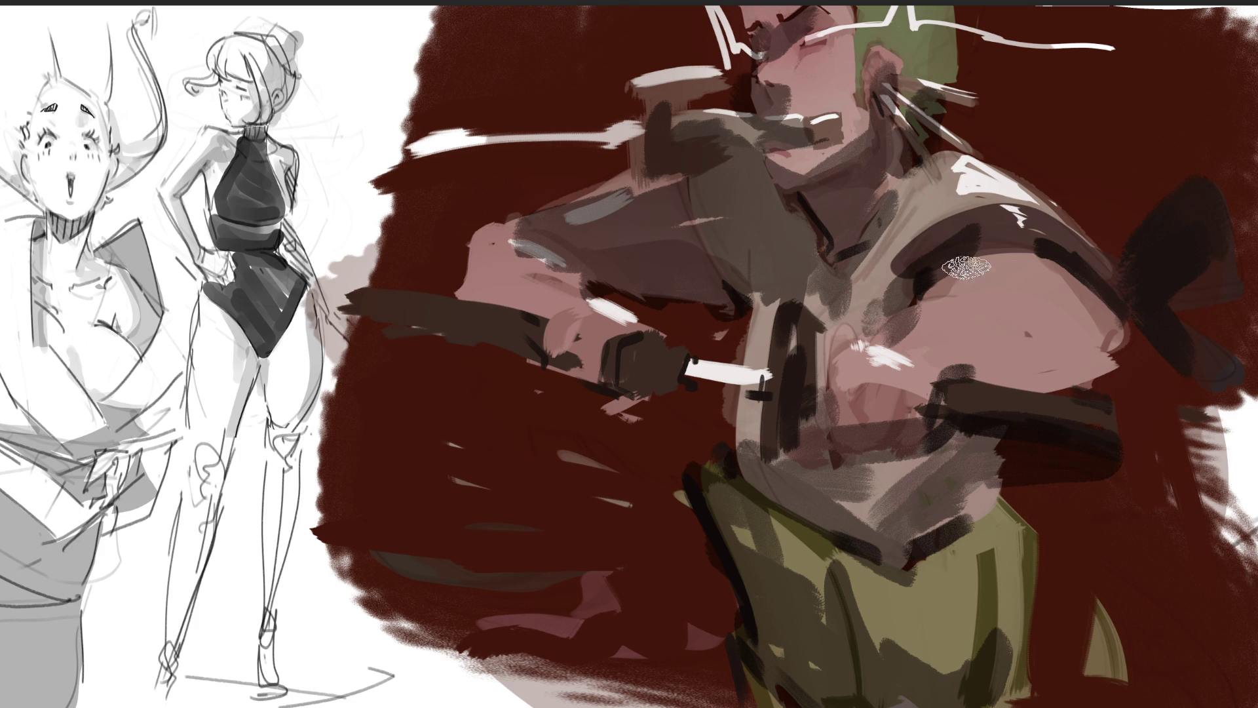
{"action": "left_click", "coordinate": [829, 203]}
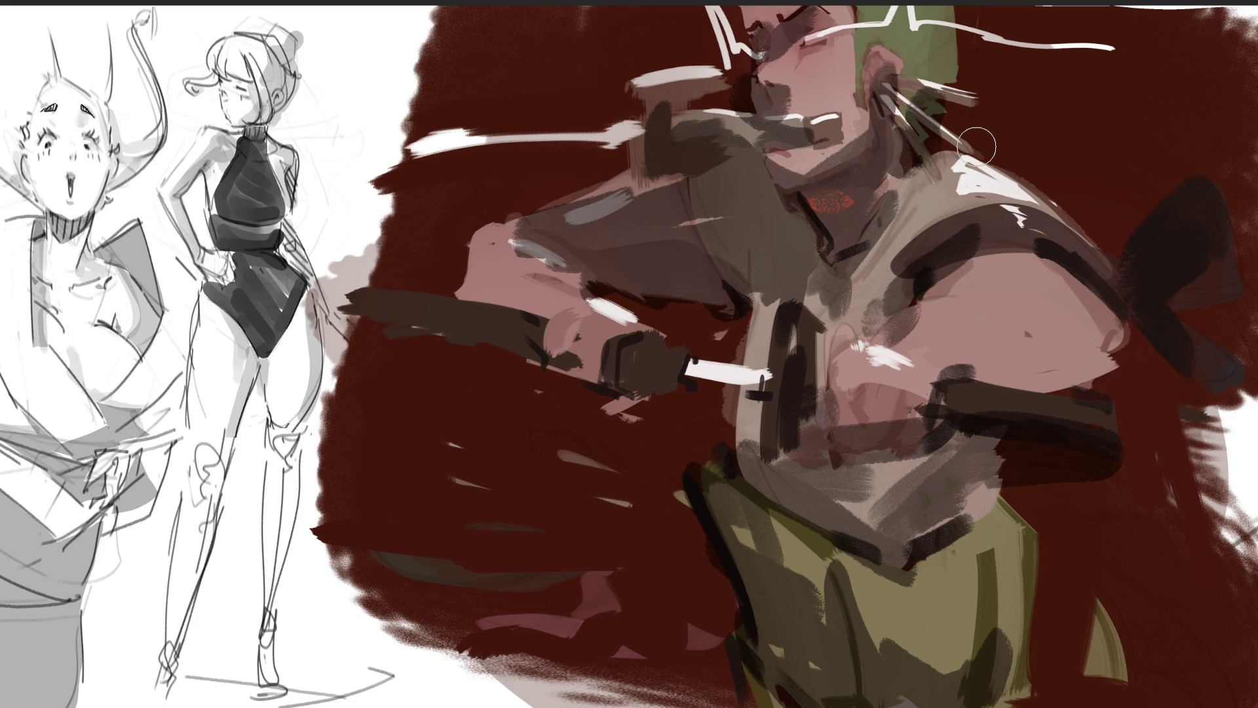
{"action": "key", "text": "ctrl+z"}
Step: Add a red glow around the head and forehead, smoothing the neck and face in pink and the hair by the ear
{"action": "mouse_move", "coordinate": [898, 53]}
{"action": "left_mouse_down"}
{"action": "mouse_move", "coordinate": [891, 72]}
{"action": "mouse_move", "coordinate": [930, 92]}
{"action": "mouse_move", "coordinate": [879, 105]}
{"action": "left_mouse_up"}
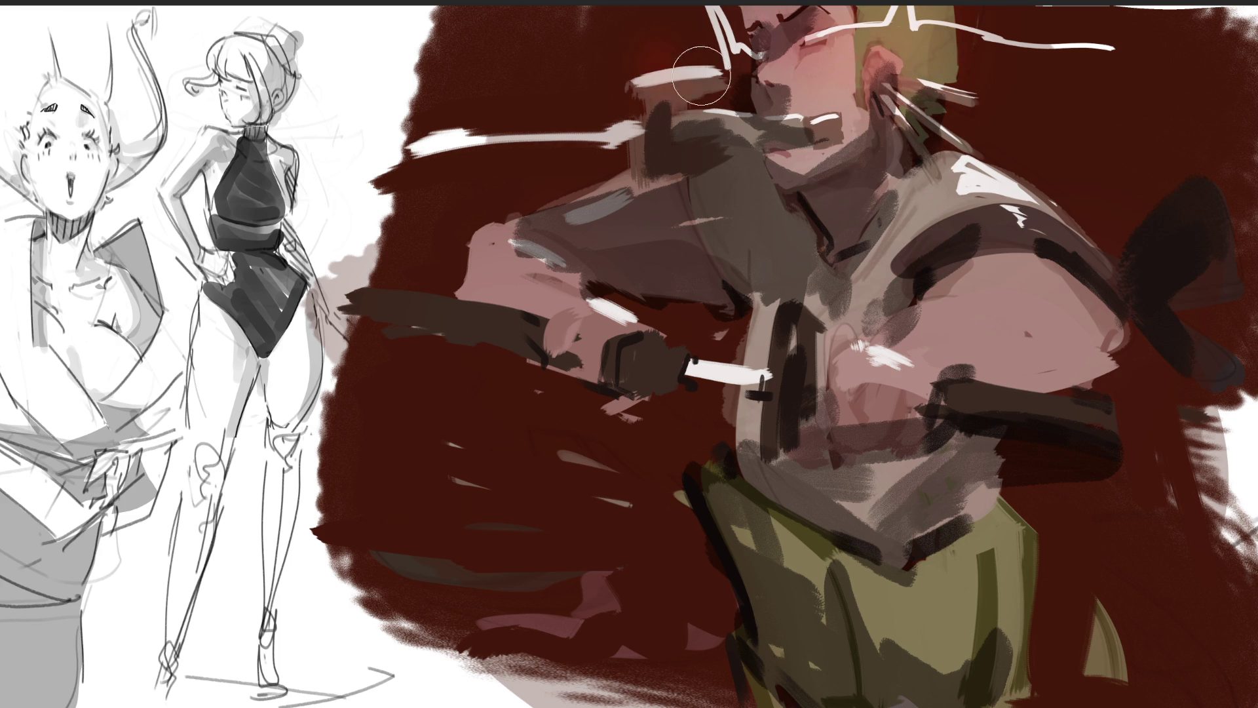
{"action": "left_click", "coordinate": [669, 73]}
{"action": "left_click", "coordinate": [953, 99]}
{"action": "left_click_drag", "start_coordinate": [944, 144], "coordinate": [983, 209]}
{"action": "left_click_drag", "start_coordinate": [963, 125], "coordinate": [904, 249]}
{"action": "left_click_drag", "start_coordinate": [944, 171], "coordinate": [983, 230]}
{"action": "left_click_drag", "start_coordinate": [996, 98], "coordinate": [1049, 164]}
{"action": "left_click_drag", "start_coordinate": [943, 72], "coordinate": [970, 74]}
{"action": "left_click_drag", "start_coordinate": [917, 26], "coordinate": [885, 72]}
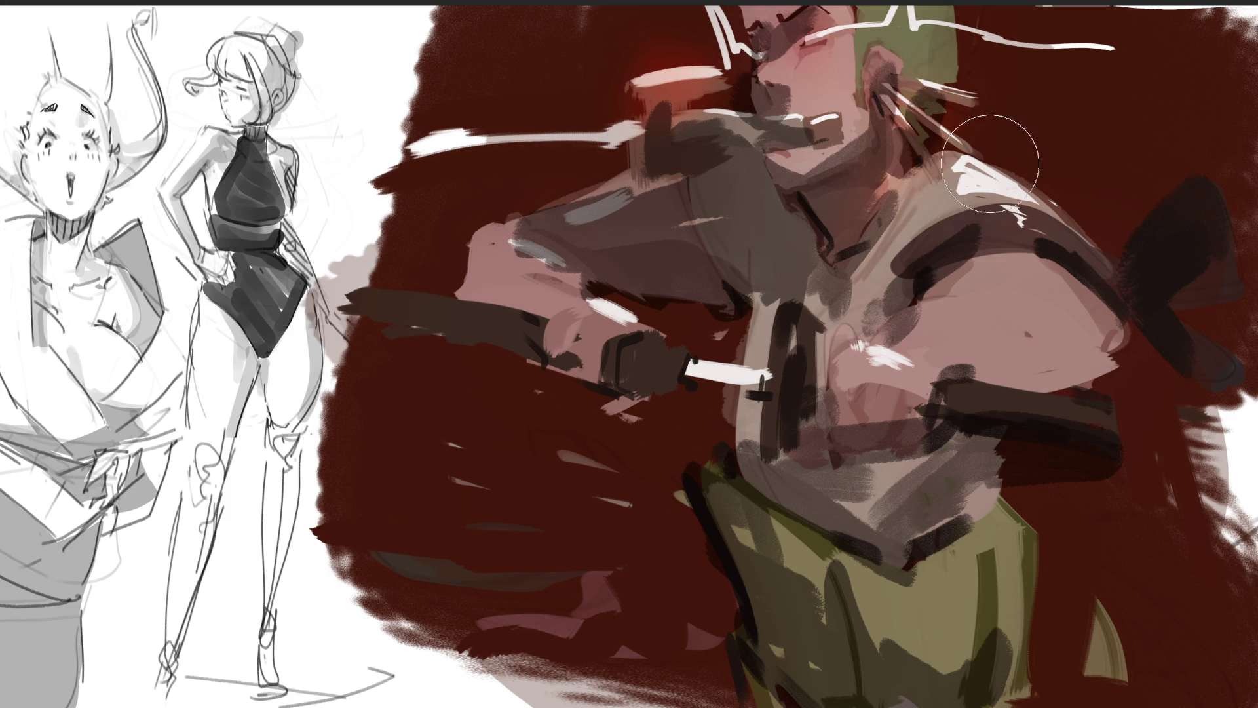
{"action": "mouse_move", "coordinate": [845, 32]}
{"action": "left_mouse_down"}
{"action": "mouse_move", "coordinate": [819, 59]}
{"action": "mouse_move", "coordinate": [871, 118]}
{"action": "left_mouse_up"}
{"action": "left_click_drag", "start_coordinate": [845, 20], "coordinate": [760, 79]}
{"action": "left_click_drag", "start_coordinate": [875, 85], "coordinate": [876, 141]}
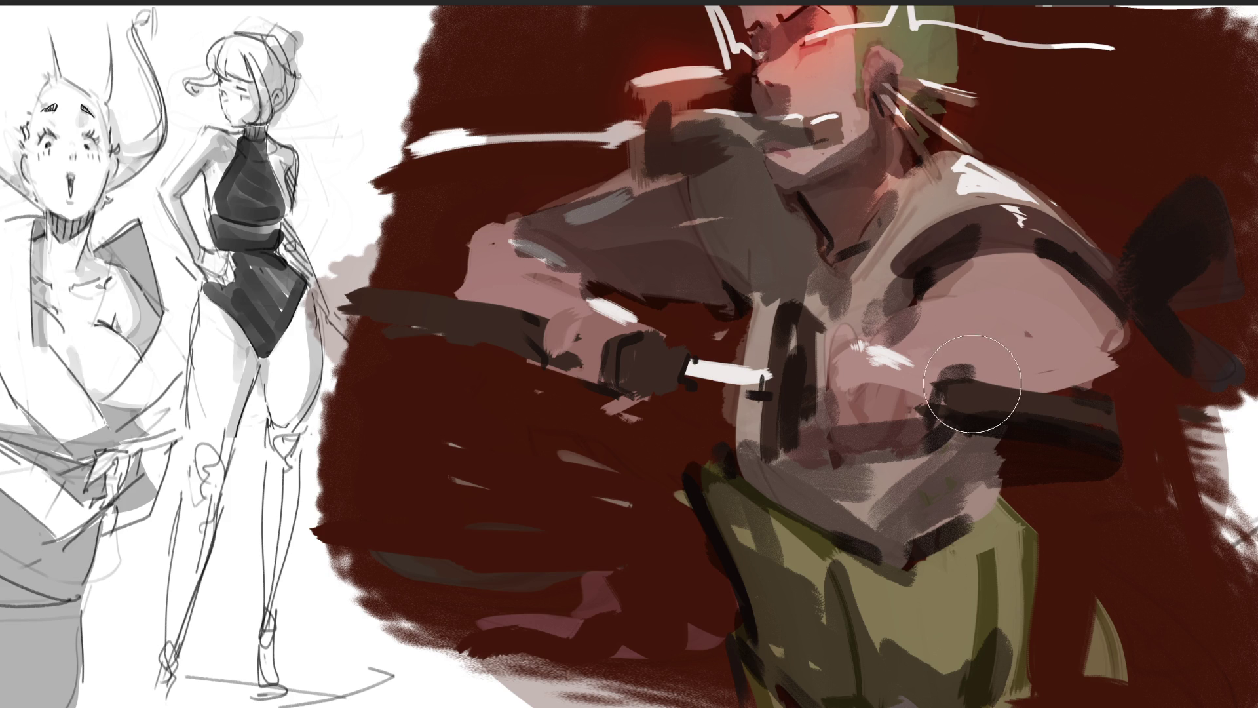
Step: Add warm pink glow on the shoulder and chest, a lime glow on the trousers, and red beside the torso
{"action": "mouse_move", "coordinate": [922, 361]}
{"action": "left_mouse_down"}
{"action": "mouse_move", "coordinate": [1022, 281]}
{"action": "mouse_move", "coordinate": [970, 393]}
{"action": "left_mouse_up"}
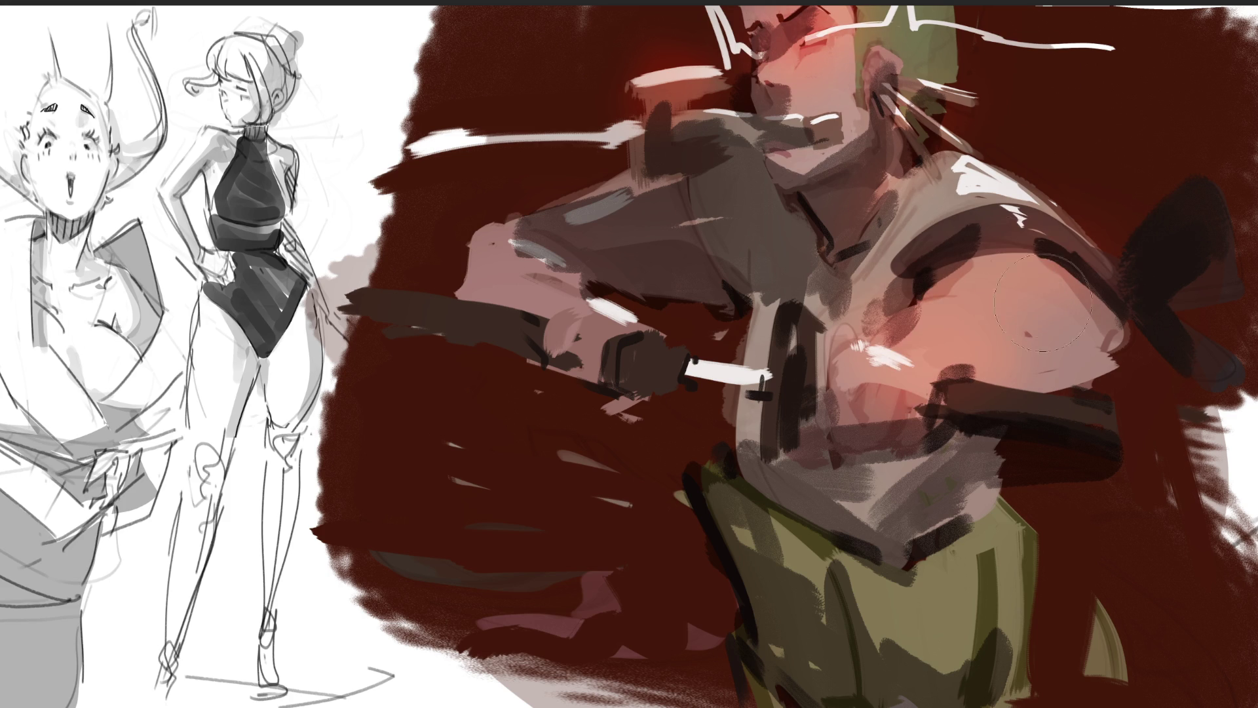
{"action": "mouse_move", "coordinate": [927, 294]}
{"action": "left_mouse_down"}
{"action": "mouse_move", "coordinate": [1033, 272]}
{"action": "mouse_move", "coordinate": [1048, 354]}
{"action": "left_mouse_up"}
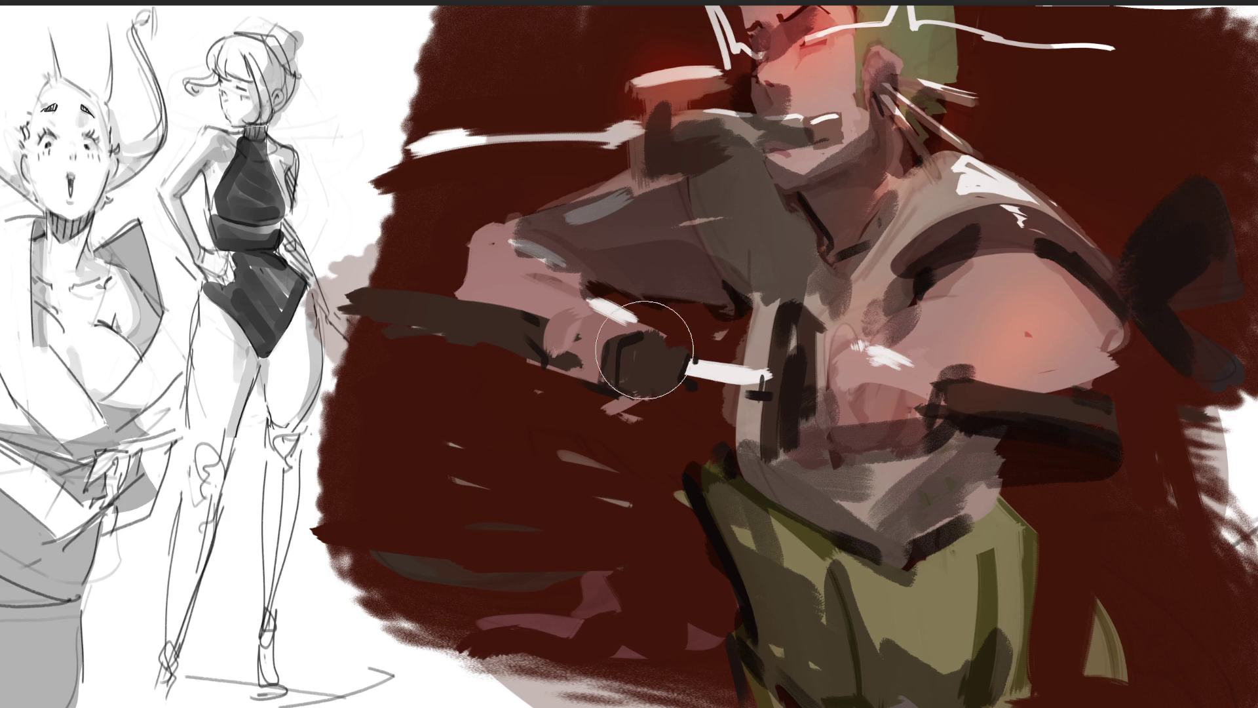
{"action": "left_click_drag", "start_coordinate": [943, 393], "coordinate": [888, 419]}
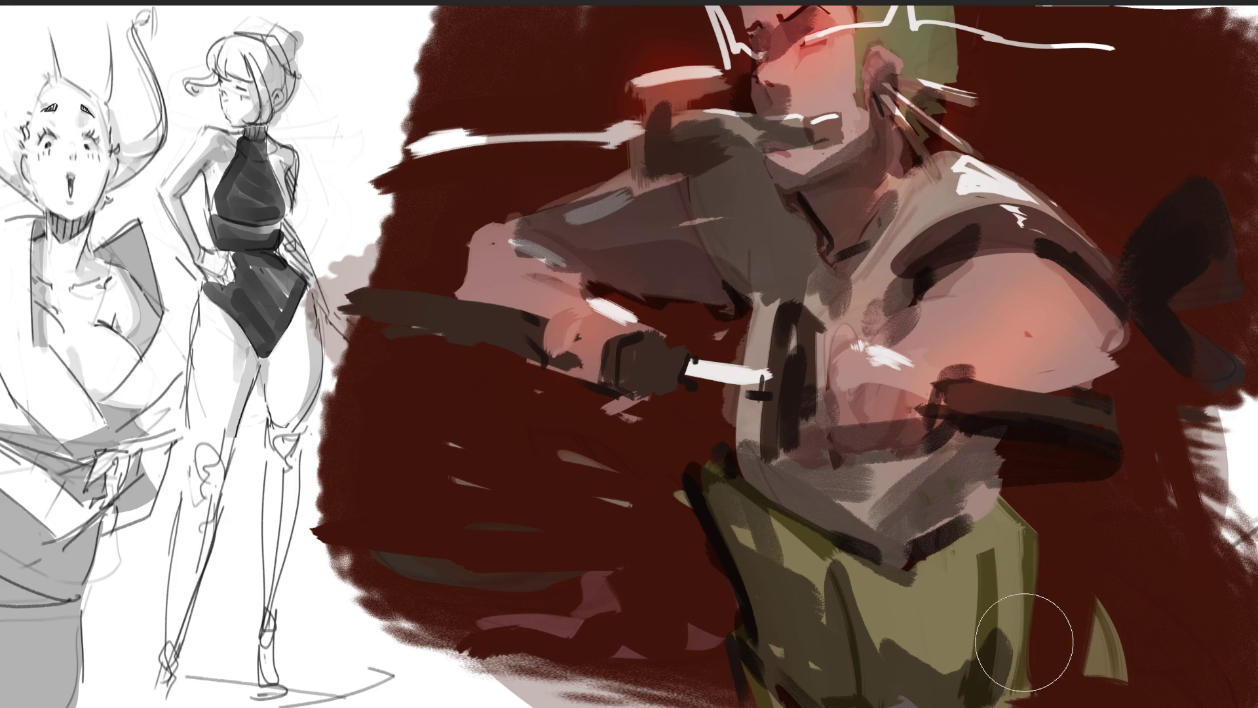
{"action": "left_click_drag", "start_coordinate": [956, 577], "coordinate": [931, 616]}
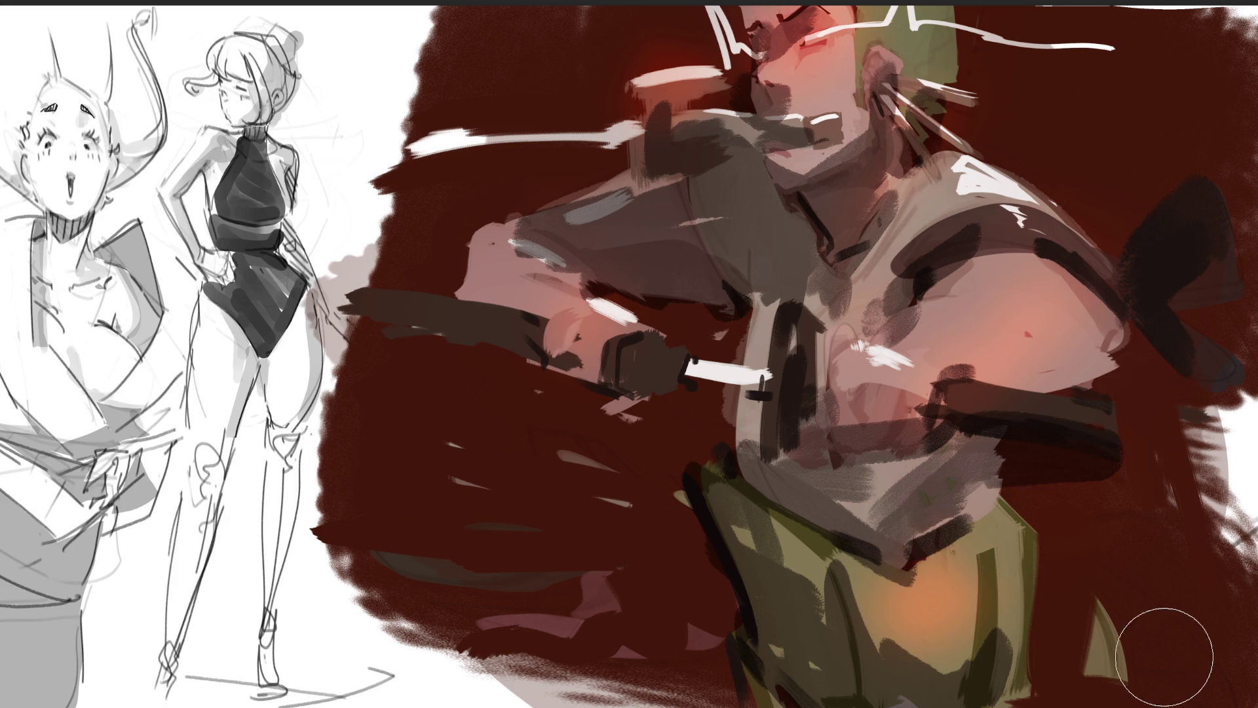
{"action": "key", "text": "ctrl+z"}
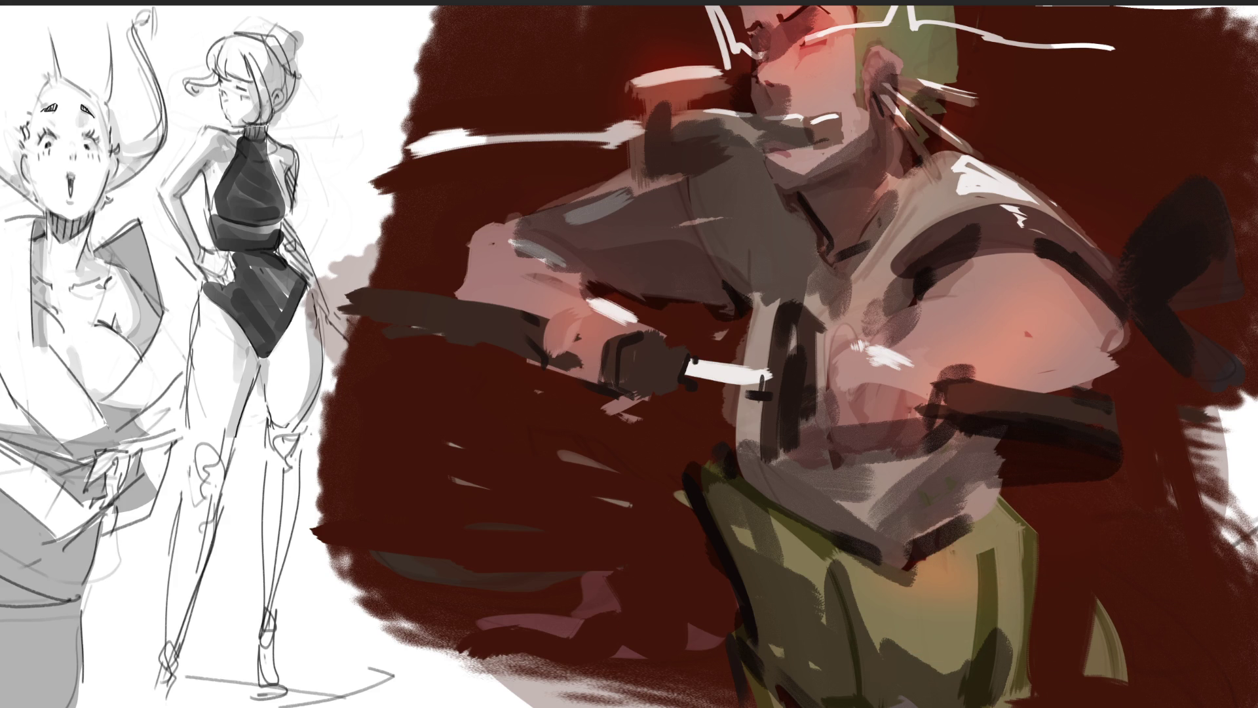
{"action": "left_click_drag", "start_coordinate": [1154, 524], "coordinate": [1107, 517]}
{"action": "left_click_drag", "start_coordinate": [983, 557], "coordinate": [917, 610]}
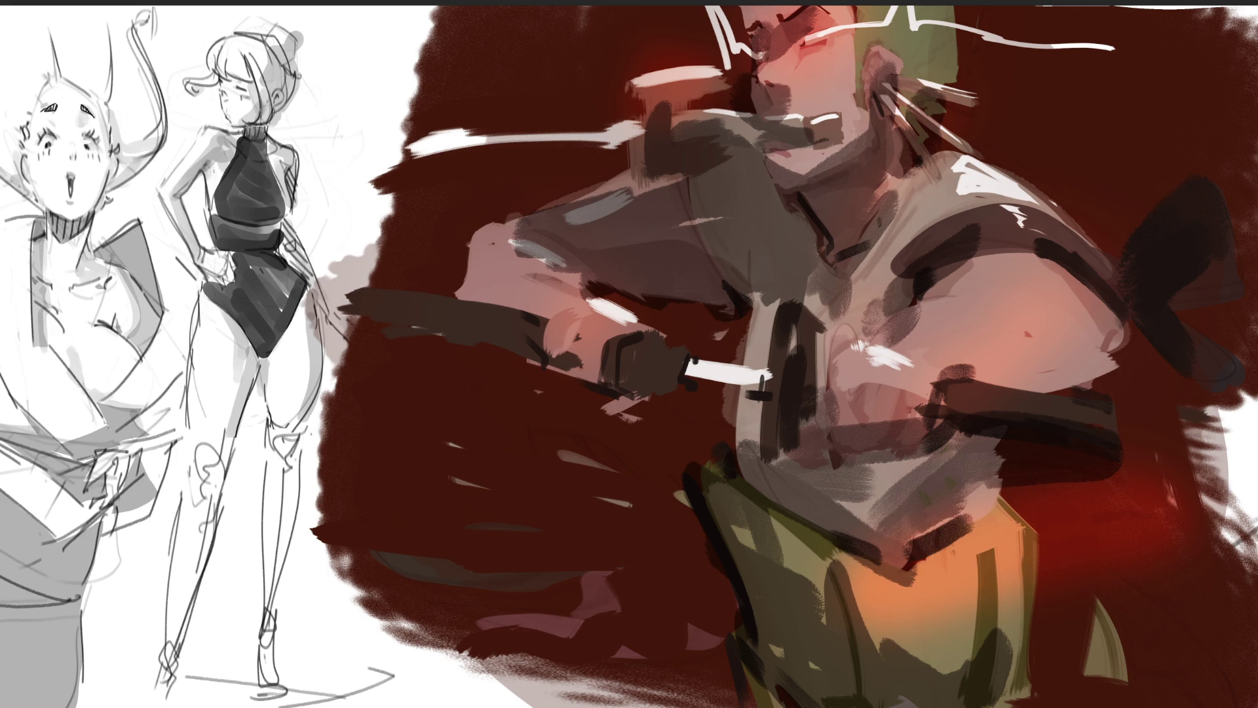
{"action": "mouse_move", "coordinate": [1022, 550]}
{"action": "left_mouse_down"}
{"action": "mouse_move", "coordinate": [918, 603]}
{"action": "mouse_move", "coordinate": [845, 563]}
{"action": "left_mouse_up"}
{"action": "mouse_move", "coordinate": [1130, 492]}
{"action": "left_mouse_down"}
{"action": "mouse_move", "coordinate": [1045, 463]}
{"action": "mouse_move", "coordinate": [1107, 433]}
{"action": "left_mouse_up"}
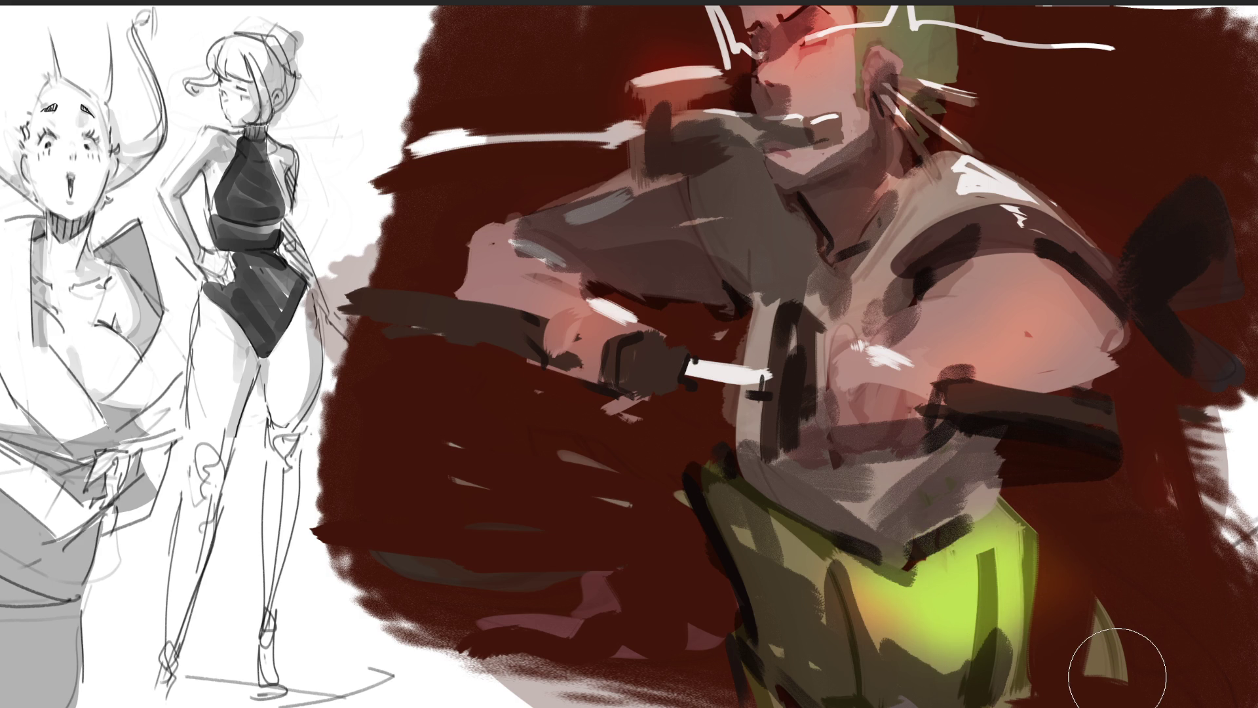
Step: Add a lime glow to the headband and teal-cyan glows on the trousers, strap and upper arm
{"action": "left_click_drag", "start_coordinate": [963, 39], "coordinate": [918, 59]}
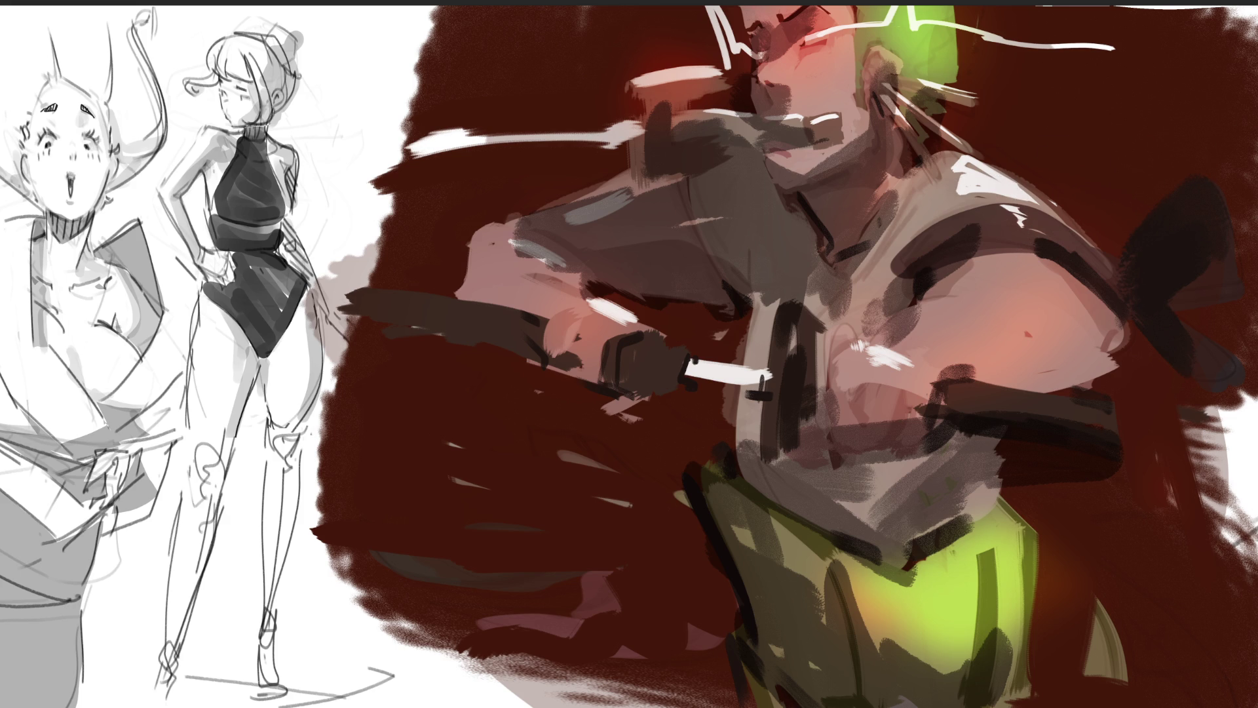
{"action": "left_click_drag", "start_coordinate": [682, 514], "coordinate": [786, 643]}
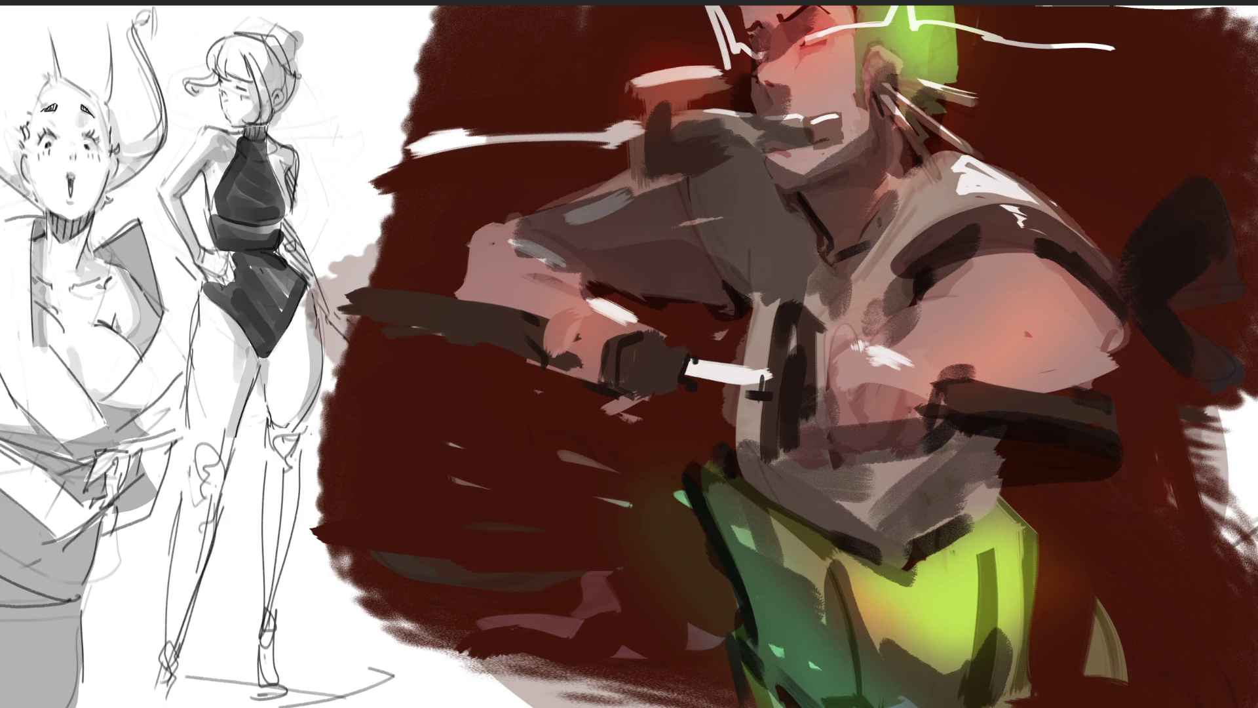
{"action": "left_click_drag", "start_coordinate": [766, 472], "coordinate": [753, 394]}
{"action": "mouse_move", "coordinate": [604, 260]}
{"action": "left_mouse_down"}
{"action": "mouse_move", "coordinate": [577, 226]}
{"action": "mouse_move", "coordinate": [655, 250]}
{"action": "left_mouse_up"}
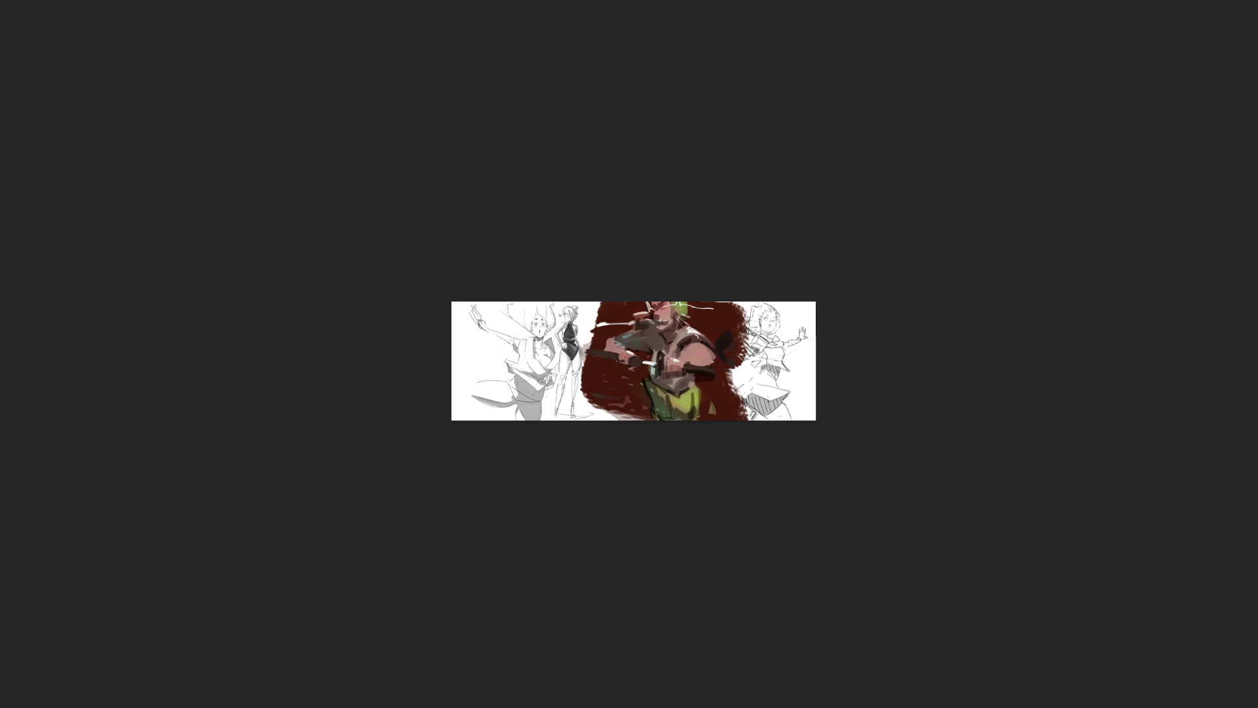
Step: Try white curves around the hand, undoing both, then add thin white lines above the hand
{"action": "mouse_move", "coordinate": [648, 356]}
{"action": "left_mouse_down"}
{"action": "mouse_move", "coordinate": [635, 360]}
{"action": "mouse_move", "coordinate": [654, 359]}
{"action": "left_mouse_up"}
{"action": "key", "text": "ctrl+z"}
{"action": "left_click_drag", "start_coordinate": [644, 374], "coordinate": [647, 352]}
{"action": "key", "text": "ctrl+z"}
{"action": "left_click_drag", "start_coordinate": [638, 302], "coordinate": [642, 346]}
{"action": "mouse_move", "coordinate": [698, 303]}
{"action": "left_mouse_down"}
{"action": "mouse_move", "coordinate": [591, 403]}
{"action": "mouse_move", "coordinate": [651, 403]}
{"action": "left_mouse_up"}
{"action": "left_click_drag", "start_coordinate": [639, 321], "coordinate": [644, 346]}
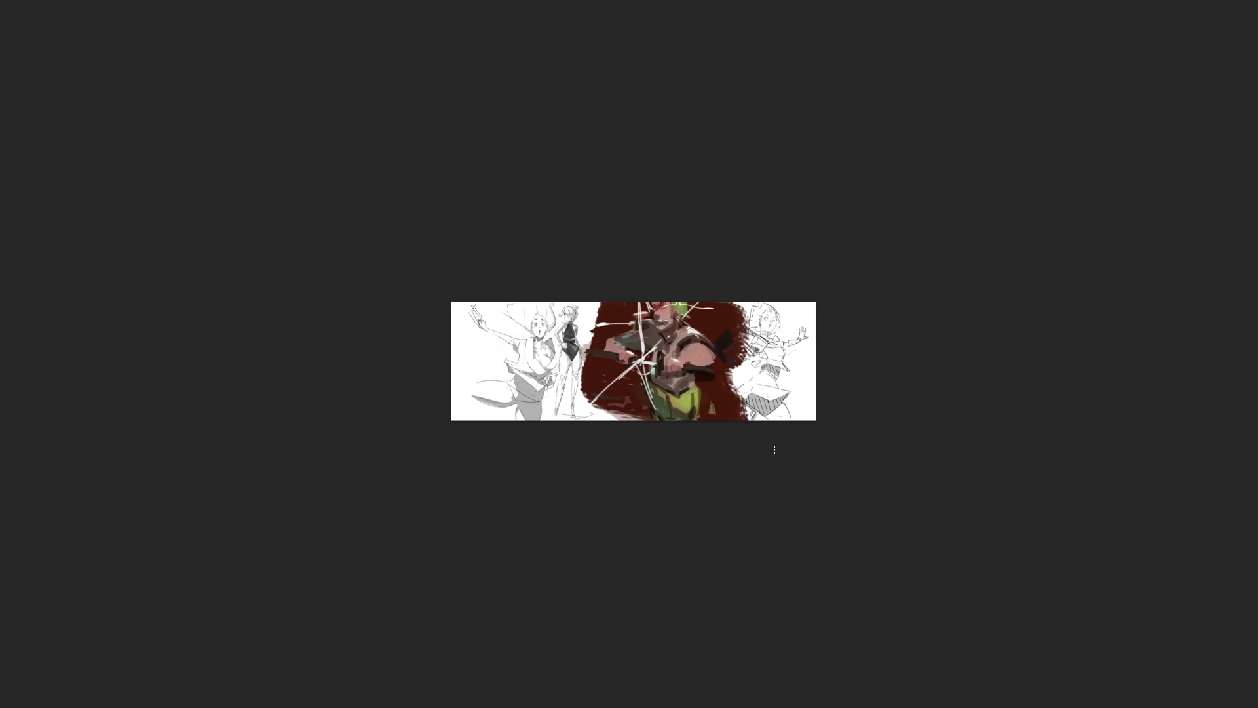
Step: Add white streaks toward the hand and a long white vertical streak, undoing each attempt
{"action": "left_click_drag", "start_coordinate": [675, 335], "coordinate": [662, 349]}
{"action": "left_click_drag", "start_coordinate": [710, 303], "coordinate": [640, 346]}
{"action": "mouse_move", "coordinate": [666, 324]}
{"action": "left_mouse_down"}
{"action": "mouse_move", "coordinate": [663, 357]}
{"action": "mouse_move", "coordinate": [643, 373]}
{"action": "left_mouse_up"}
{"action": "key", "text": "ctrl+z"}
{"action": "key", "text": "ctrl+z"}
{"action": "key", "text": "ctrl+z"}
{"action": "key", "text": "ctrl+z"}
{"action": "key", "text": "ctrl+z"}
{"action": "key", "text": "ctrl+z"}
{"action": "key", "text": "ctrl+z"}
{"action": "key", "text": "ctrl+z"}
{"action": "key", "text": "ctrl+z"}
{"action": "key", "text": "ctrl+z"}
{"action": "key", "text": "ctrl+z"}
{"action": "left_click_drag", "start_coordinate": [646, 362], "coordinate": [634, 302]}
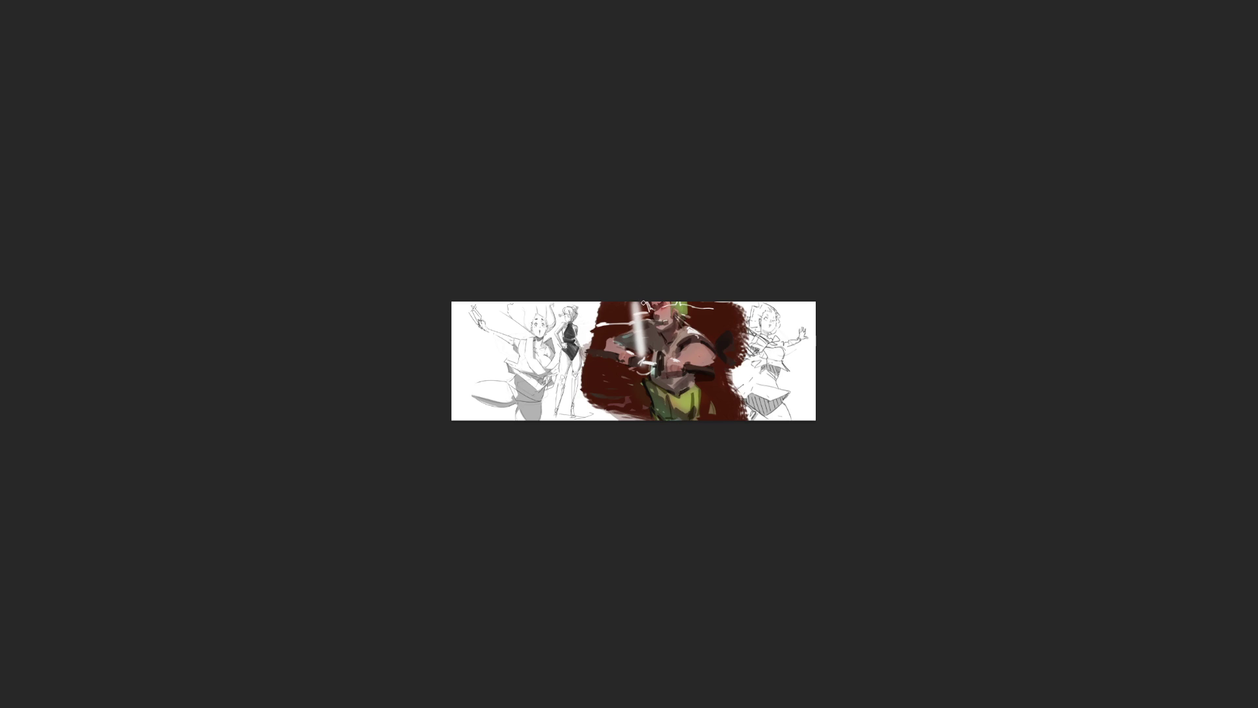
{"action": "key", "text": "ctrl+z"}
{"action": "key", "text": "ctrl+z"}
{"action": "key", "text": "ctrl+z"}
{"action": "key", "text": "ctrl+z"}
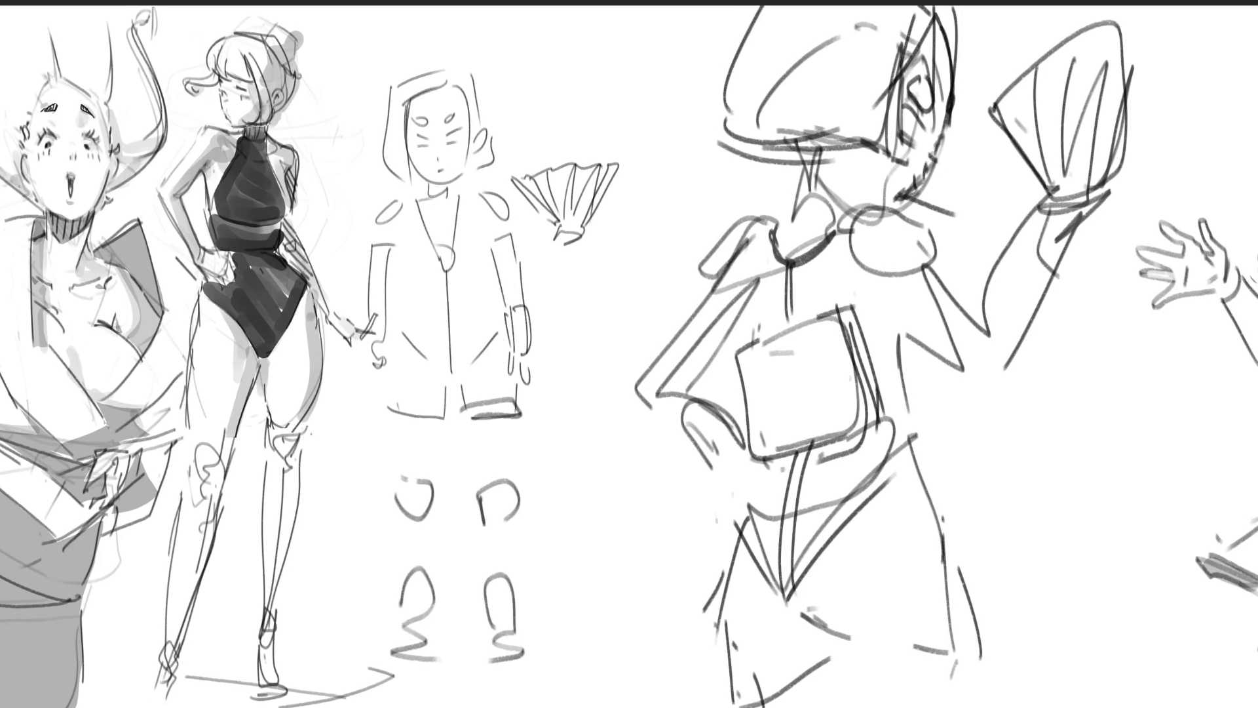
Step: Fade the fan-holding figure's head, fan and torso lines, then mark its eye with a tiny tip
{"action": "mouse_move", "coordinate": [689, 99]}
{"action": "left_mouse_down"}
{"action": "mouse_move", "coordinate": [1123, 112]}
{"action": "mouse_move", "coordinate": [852, 131]}
{"action": "mouse_move", "coordinate": [884, 437]}
{"action": "mouse_move", "coordinate": [764, 232]}
{"action": "mouse_move", "coordinate": [736, 539]}
{"action": "mouse_move", "coordinate": [921, 568]}
{"action": "mouse_move", "coordinate": [1030, 79]}
{"action": "left_mouse_up"}
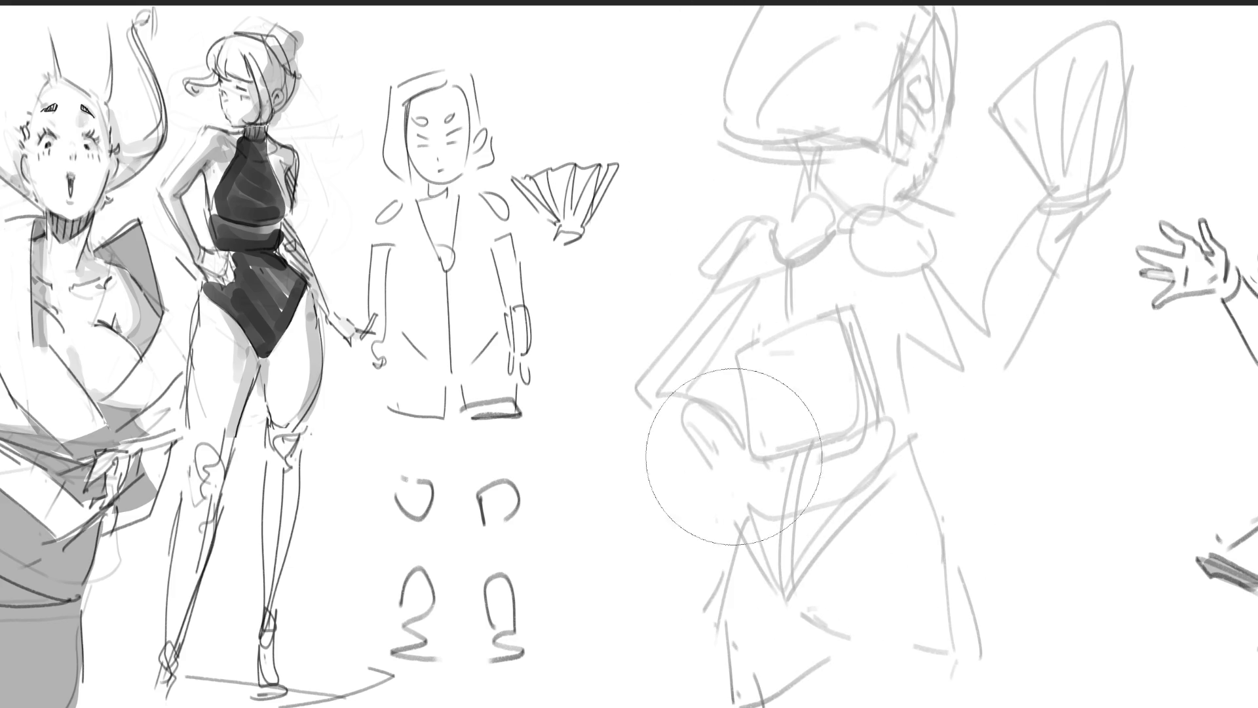
{"action": "mouse_move", "coordinate": [918, 472]}
{"action": "left_mouse_down"}
{"action": "mouse_move", "coordinate": [1016, 98]}
{"action": "mouse_move", "coordinate": [760, 453]}
{"action": "left_mouse_up"}
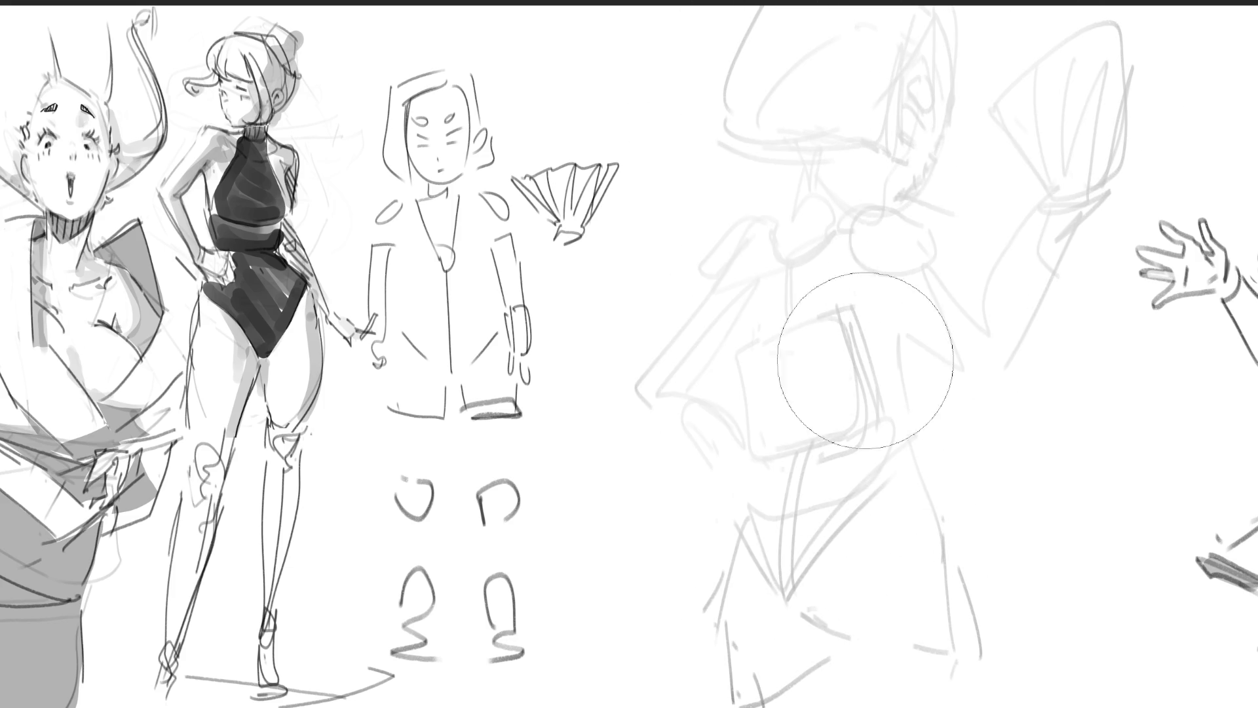
{"action": "key", "text": "bracketleft"}
{"action": "key", "text": "bracketleft"}
{"action": "key", "text": "bracketleft"}
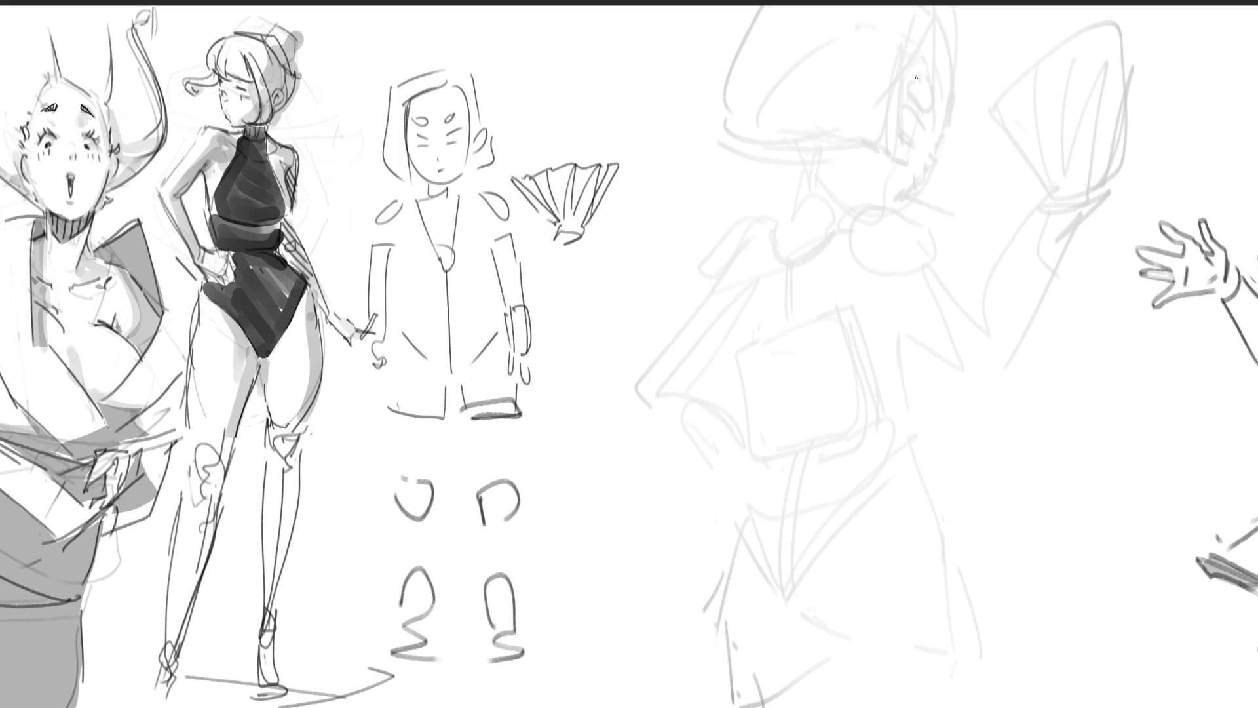
{"action": "left_click_drag", "start_coordinate": [912, 83], "coordinate": [959, 112]}
Step: Ink the right figure's mouth, side of the face, chin line and neck
{"action": "mouse_move", "coordinate": [901, 118]}
{"action": "left_mouse_down"}
{"action": "mouse_move", "coordinate": [928, 130]}
{"action": "mouse_move", "coordinate": [910, 126]}
{"action": "mouse_move", "coordinate": [908, 146]}
{"action": "left_mouse_up"}
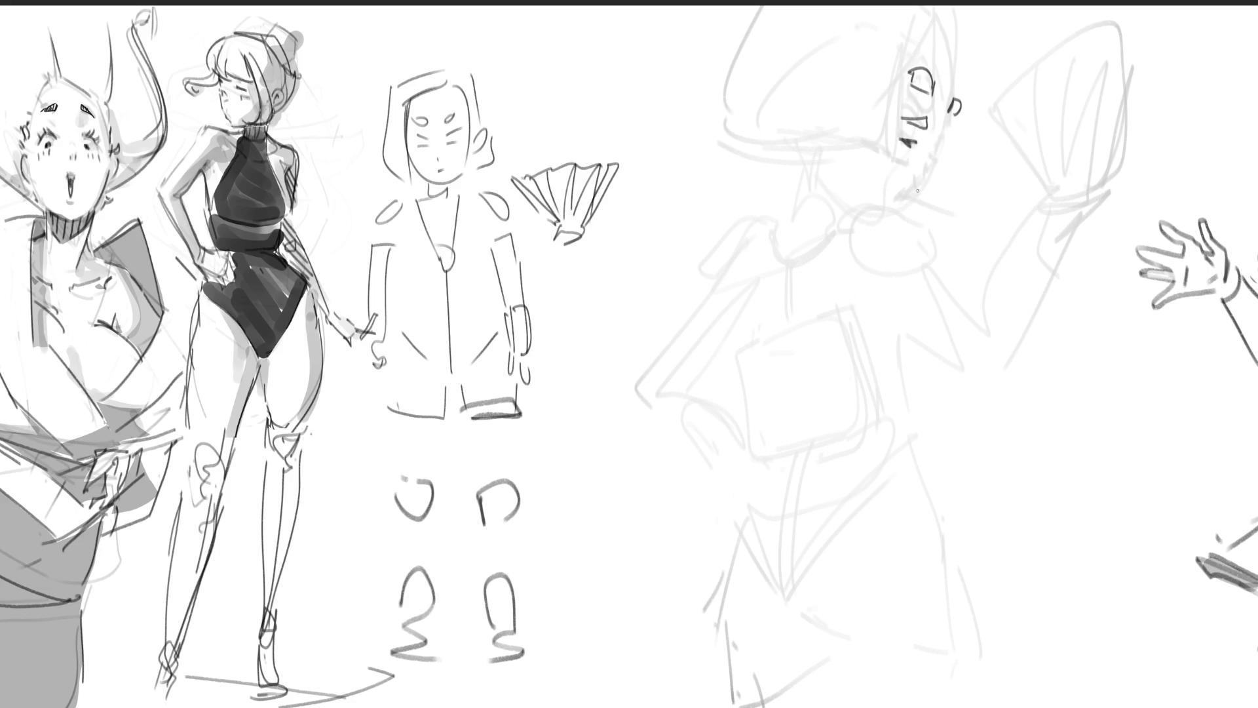
{"action": "left_click_drag", "start_coordinate": [952, 120], "coordinate": [905, 199]}
{"action": "left_click_drag", "start_coordinate": [833, 201], "coordinate": [883, 211]}
{"action": "left_click_drag", "start_coordinate": [796, 169], "coordinate": [790, 220]}
{"action": "left_click_drag", "start_coordinate": [793, 182], "coordinate": [853, 215]}
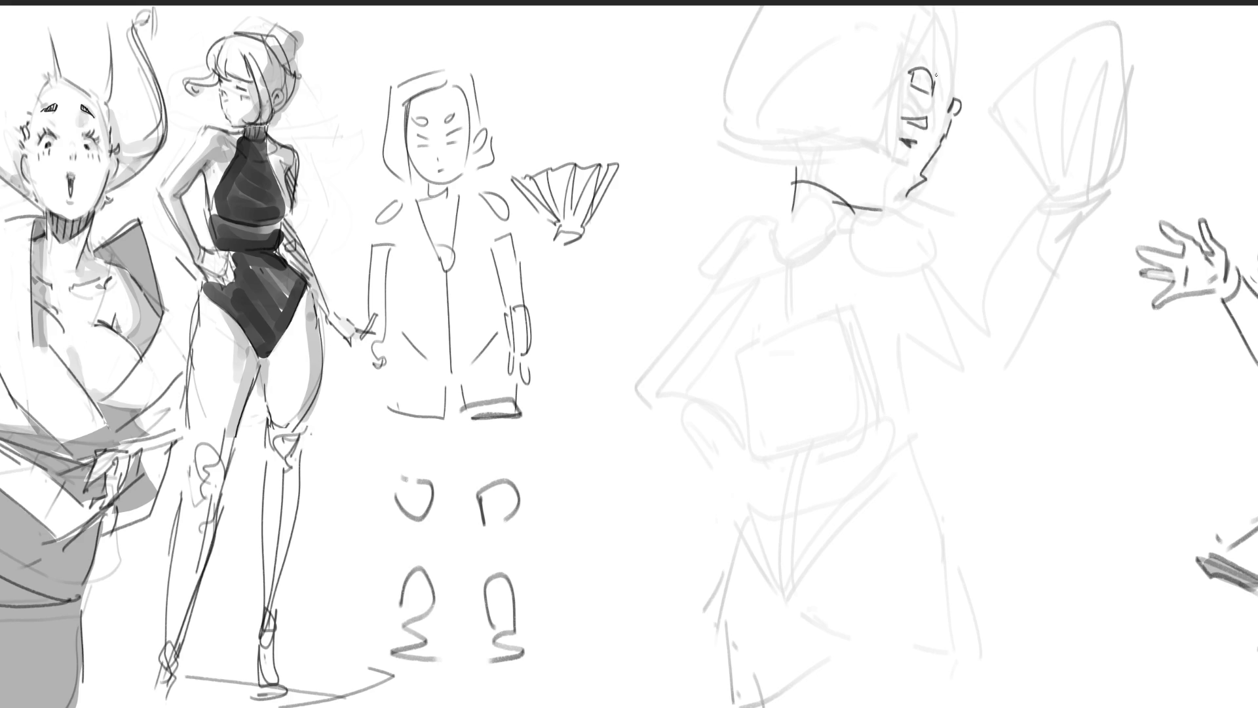
Step: Draw the collar below the neck and the dark shoulder and sleeve with fold lines
{"action": "mouse_move", "coordinate": [891, 204]}
{"action": "left_mouse_down"}
{"action": "mouse_move", "coordinate": [886, 275]}
{"action": "mouse_move", "coordinate": [954, 282]}
{"action": "left_mouse_up"}
{"action": "mouse_move", "coordinate": [697, 266]}
{"action": "left_mouse_down"}
{"action": "mouse_move", "coordinate": [740, 233]}
{"action": "mouse_move", "coordinate": [697, 265]}
{"action": "left_mouse_up"}
{"action": "mouse_move", "coordinate": [738, 209]}
{"action": "left_mouse_down"}
{"action": "mouse_move", "coordinate": [766, 208]}
{"action": "mouse_move", "coordinate": [729, 246]}
{"action": "left_mouse_up"}
{"action": "mouse_move", "coordinate": [793, 204]}
{"action": "left_mouse_down"}
{"action": "mouse_move", "coordinate": [766, 219]}
{"action": "mouse_move", "coordinate": [751, 275]}
{"action": "mouse_move", "coordinate": [785, 280]}
{"action": "mouse_move", "coordinate": [791, 264]}
{"action": "left_mouse_up"}
{"action": "left_click_drag", "start_coordinate": [852, 217], "coordinate": [791, 286]}
{"action": "mouse_move", "coordinate": [784, 278]}
{"action": "left_mouse_down"}
{"action": "mouse_move", "coordinate": [789, 323]}
{"action": "mouse_move", "coordinate": [799, 320]}
{"action": "mouse_move", "coordinate": [779, 327]}
{"action": "mouse_move", "coordinate": [741, 429]}
{"action": "mouse_move", "coordinate": [803, 469]}
{"action": "mouse_move", "coordinate": [850, 359]}
{"action": "left_mouse_up"}
Step: Outline the bag, far shoulder and raised arm to the wrist, and draw the zigzag fan with ribs
{"action": "mouse_move", "coordinate": [813, 319]}
{"action": "left_mouse_down"}
{"action": "mouse_move", "coordinate": [856, 300]}
{"action": "mouse_move", "coordinate": [863, 459]}
{"action": "left_mouse_up"}
{"action": "left_click_drag", "start_coordinate": [896, 342], "coordinate": [970, 362]}
{"action": "mouse_move", "coordinate": [942, 277]}
{"action": "left_mouse_down"}
{"action": "mouse_move", "coordinate": [995, 326]}
{"action": "mouse_move", "coordinate": [989, 372]}
{"action": "left_mouse_up"}
{"action": "mouse_move", "coordinate": [984, 303]}
{"action": "left_mouse_down"}
{"action": "mouse_move", "coordinate": [1027, 221]}
{"action": "mouse_move", "coordinate": [1002, 369]}
{"action": "left_mouse_up"}
{"action": "mouse_move", "coordinate": [1034, 209]}
{"action": "left_mouse_down"}
{"action": "mouse_move", "coordinate": [1053, 189]}
{"action": "mouse_move", "coordinate": [1078, 199]}
{"action": "mouse_move", "coordinate": [974, 131]}
{"action": "mouse_move", "coordinate": [1060, 196]}
{"action": "left_mouse_up"}
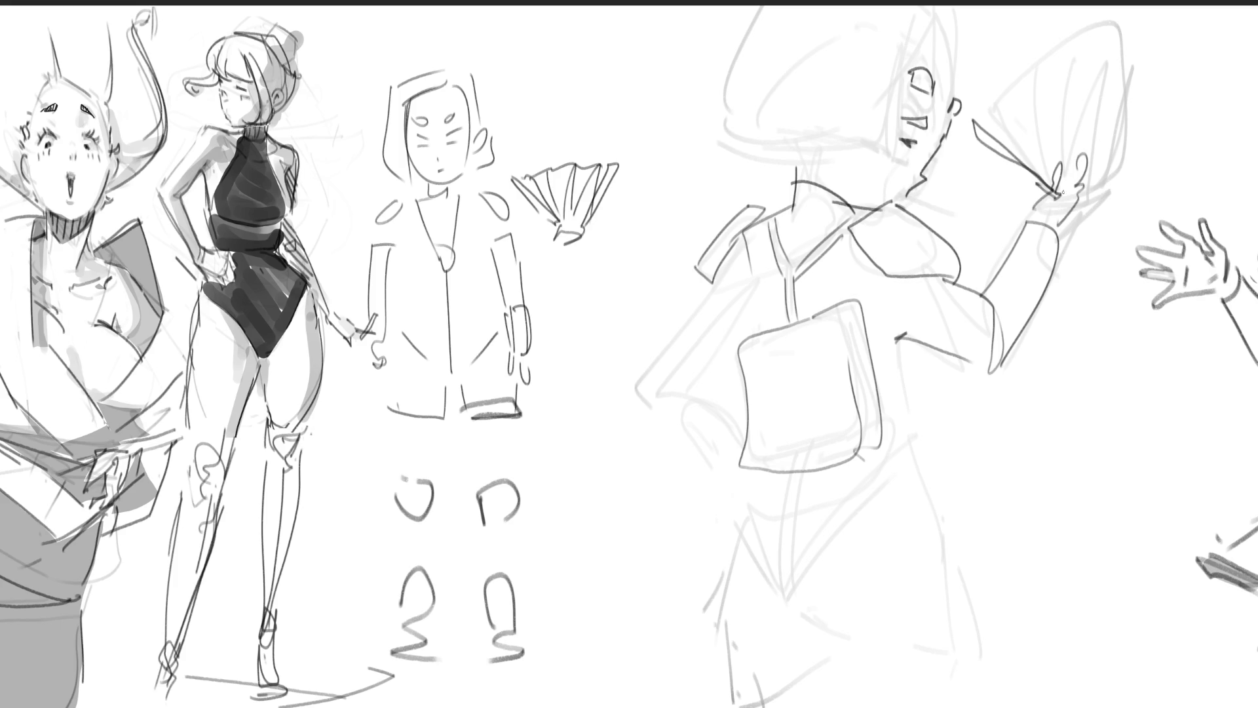
{"action": "left_click_drag", "start_coordinate": [1086, 69], "coordinate": [1081, 155]}
{"action": "mouse_move", "coordinate": [987, 125]}
{"action": "left_mouse_down"}
{"action": "mouse_move", "coordinate": [1021, 90]}
{"action": "mouse_move", "coordinate": [1098, 72]}
{"action": "mouse_move", "coordinate": [1028, 167]}
{"action": "left_mouse_up"}
{"action": "left_click_drag", "start_coordinate": [1024, 107], "coordinate": [1047, 171]}
{"action": "left_click_drag", "start_coordinate": [1063, 85], "coordinate": [1057, 196]}
Step: Draw the skirt folds and hem lines below the bag, plus the hooked lowered left arm
{"action": "left_click_drag", "start_coordinate": [902, 342], "coordinate": [895, 459]}
{"action": "mouse_move", "coordinate": [786, 473]}
{"action": "left_mouse_down"}
{"action": "mouse_move", "coordinate": [790, 603]}
{"action": "mouse_move", "coordinate": [924, 489]}
{"action": "left_mouse_up"}
{"action": "left_click_drag", "start_coordinate": [740, 546], "coordinate": [791, 605]}
{"action": "mouse_move", "coordinate": [753, 496]}
{"action": "left_mouse_down"}
{"action": "mouse_move", "coordinate": [727, 543]}
{"action": "mouse_move", "coordinate": [716, 621]}
{"action": "mouse_move", "coordinate": [745, 703]}
{"action": "mouse_move", "coordinate": [888, 687]}
{"action": "left_mouse_up"}
{"action": "left_click_drag", "start_coordinate": [806, 631], "coordinate": [932, 702]}
{"action": "mouse_move", "coordinate": [937, 513]}
{"action": "left_mouse_down"}
{"action": "mouse_move", "coordinate": [1037, 675]}
{"action": "mouse_move", "coordinate": [959, 694]}
{"action": "left_mouse_up"}
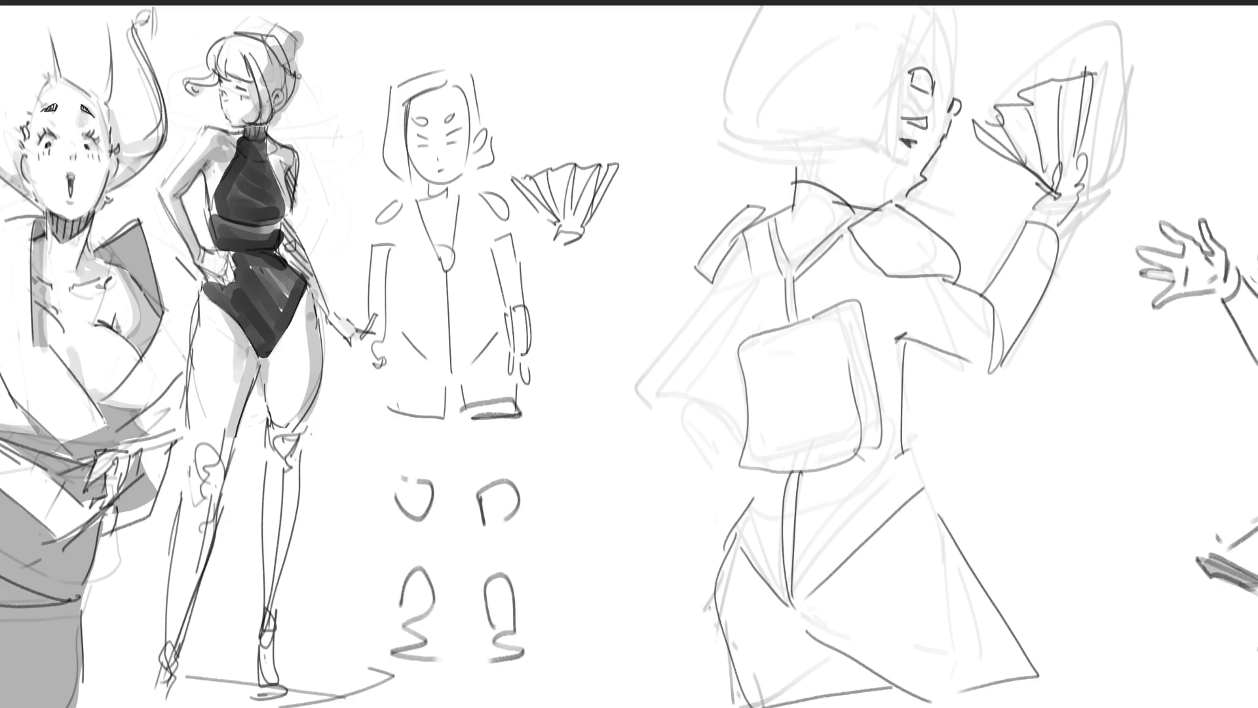
{"action": "mouse_move", "coordinate": [703, 371]}
{"action": "left_mouse_down"}
{"action": "mouse_move", "coordinate": [696, 378]}
{"action": "mouse_move", "coordinate": [743, 404]}
{"action": "left_mouse_up"}
{"action": "mouse_move", "coordinate": [746, 302]}
{"action": "left_mouse_down"}
{"action": "mouse_move", "coordinate": [757, 333]}
{"action": "mouse_move", "coordinate": [711, 360]}
{"action": "left_mouse_up"}
{"action": "mouse_move", "coordinate": [712, 267]}
{"action": "left_mouse_down"}
{"action": "mouse_move", "coordinate": [652, 357]}
{"action": "mouse_move", "coordinate": [656, 401]}
{"action": "mouse_move", "coordinate": [749, 452]}
{"action": "left_mouse_up"}
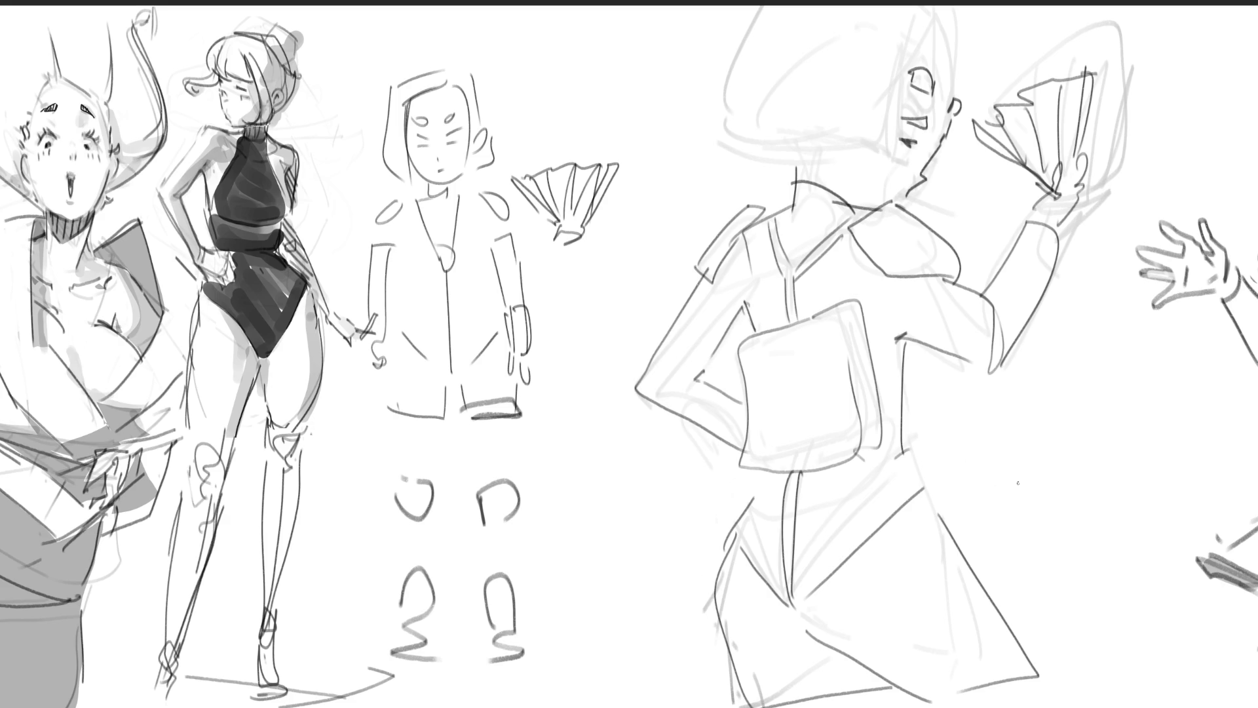
Step: Draw the hat brim and sides, small face details and the back of the head
{"action": "mouse_move", "coordinate": [726, 155]}
{"action": "left_mouse_down"}
{"action": "mouse_move", "coordinate": [672, 132]}
{"action": "mouse_move", "coordinate": [902, 195]}
{"action": "mouse_move", "coordinate": [919, 7]}
{"action": "left_mouse_up"}
{"action": "left_click_drag", "start_coordinate": [853, 179], "coordinate": [852, 128]}
{"action": "left_click_drag", "start_coordinate": [781, 160], "coordinate": [797, 187]}
{"action": "mouse_move", "coordinate": [709, 159]}
{"action": "left_mouse_down"}
{"action": "mouse_move", "coordinate": [783, 174]}
{"action": "mouse_move", "coordinate": [716, 128]}
{"action": "mouse_move", "coordinate": [731, 149]}
{"action": "mouse_move", "coordinate": [751, 5]}
{"action": "left_mouse_up"}
{"action": "left_click_drag", "start_coordinate": [714, 52], "coordinate": [766, 5]}
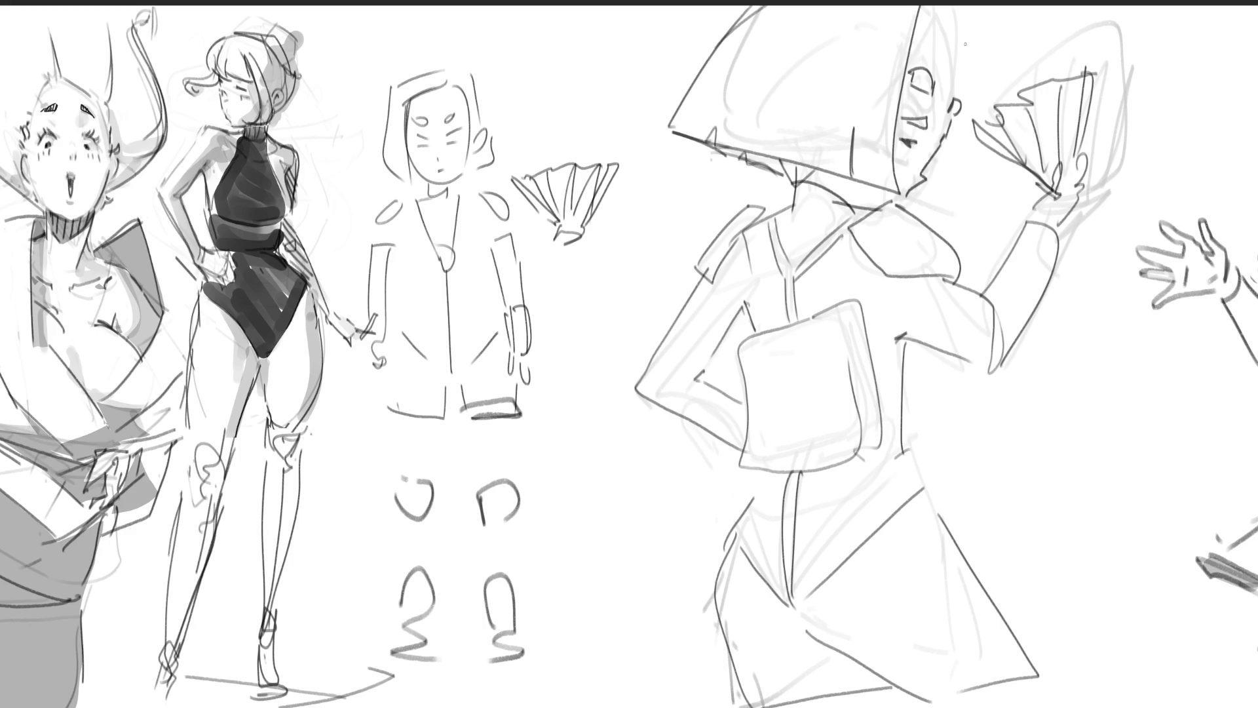
{"action": "mouse_move", "coordinate": [922, 27]}
{"action": "left_mouse_down"}
{"action": "mouse_move", "coordinate": [939, 6]}
{"action": "mouse_move", "coordinate": [953, 26]}
{"action": "mouse_move", "coordinate": [963, 91]}
{"action": "left_mouse_up"}
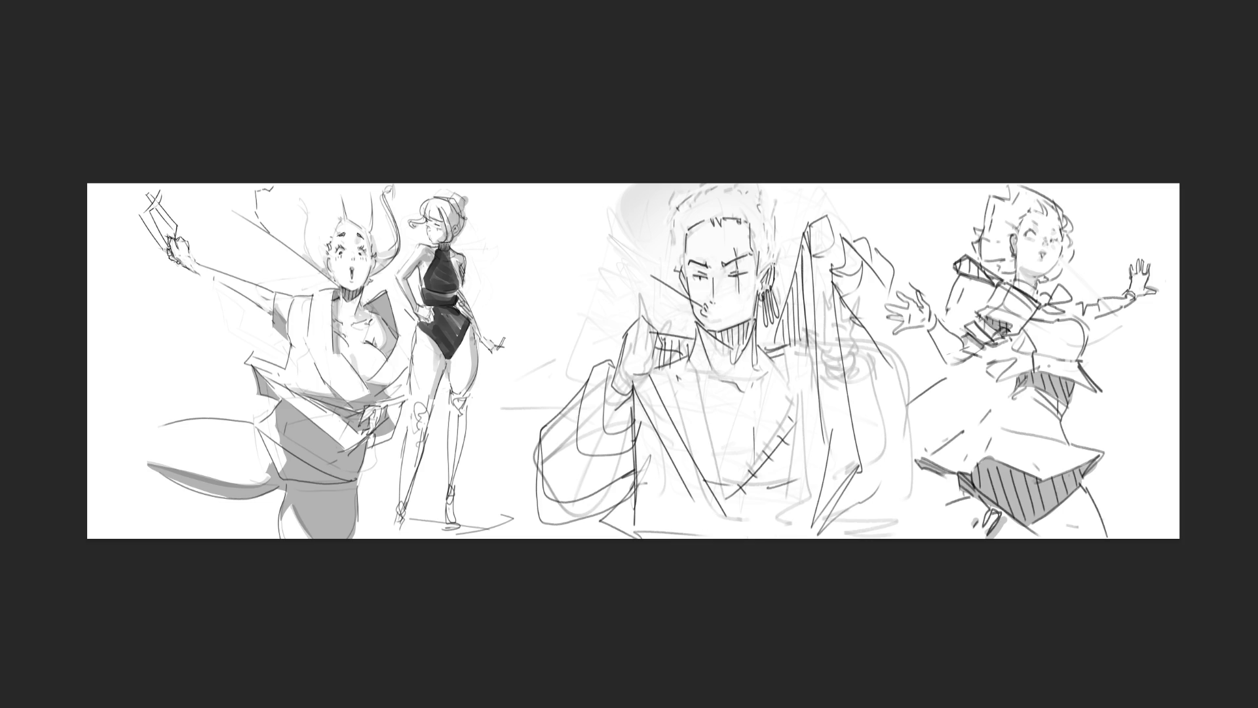
Step: Erase and redraw the central man's eyes, hatch his collar, and lasso his jacket for a flat grey fill
{"action": "mouse_move", "coordinate": [696, 269]}
{"action": "left_mouse_down"}
{"action": "mouse_move", "coordinate": [744, 274]}
{"action": "mouse_move", "coordinate": [714, 329]}
{"action": "mouse_move", "coordinate": [757, 354]}
{"action": "mouse_move", "coordinate": [759, 296]}
{"action": "mouse_move", "coordinate": [779, 278]}
{"action": "mouse_move", "coordinate": [795, 217]}
{"action": "mouse_move", "coordinate": [813, 225]}
{"action": "left_mouse_up"}
{"action": "mouse_move", "coordinate": [697, 339]}
{"action": "left_mouse_down"}
{"action": "mouse_move", "coordinate": [662, 336]}
{"action": "mouse_move", "coordinate": [649, 382]}
{"action": "mouse_move", "coordinate": [662, 337]}
{"action": "mouse_move", "coordinate": [657, 393]}
{"action": "mouse_move", "coordinate": [695, 387]}
{"action": "mouse_move", "coordinate": [619, 370]}
{"action": "mouse_move", "coordinate": [635, 438]}
{"action": "mouse_move", "coordinate": [573, 472]}
{"action": "mouse_move", "coordinate": [600, 530]}
{"action": "mouse_move", "coordinate": [632, 445]}
{"action": "mouse_move", "coordinate": [644, 496]}
{"action": "mouse_move", "coordinate": [701, 521]}
{"action": "mouse_move", "coordinate": [665, 531]}
{"action": "mouse_move", "coordinate": [798, 380]}
{"action": "left_mouse_up"}
{"action": "mouse_move", "coordinate": [751, 487]}
{"action": "left_mouse_down"}
{"action": "mouse_move", "coordinate": [717, 486]}
{"action": "mouse_move", "coordinate": [813, 488]}
{"action": "mouse_move", "coordinate": [804, 378]}
{"action": "mouse_move", "coordinate": [773, 353]}
{"action": "mouse_move", "coordinate": [816, 237]}
{"action": "mouse_move", "coordinate": [829, 459]}
{"action": "mouse_move", "coordinate": [804, 483]}
{"action": "mouse_move", "coordinate": [813, 535]}
{"action": "mouse_move", "coordinate": [865, 472]}
{"action": "mouse_move", "coordinate": [885, 378]}
{"action": "mouse_move", "coordinate": [845, 259]}
{"action": "mouse_move", "coordinate": [865, 243]}
{"action": "mouse_move", "coordinate": [834, 315]}
{"action": "mouse_move", "coordinate": [866, 303]}
{"action": "mouse_move", "coordinate": [895, 333]}
{"action": "mouse_move", "coordinate": [884, 355]}
{"action": "mouse_move", "coordinate": [911, 354]}
{"action": "mouse_move", "coordinate": [930, 382]}
{"action": "mouse_move", "coordinate": [875, 464]}
{"action": "left_mouse_up"}
{"action": "left_click_drag", "start_coordinate": [853, 394], "coordinate": [916, 382]}
{"action": "mouse_move", "coordinate": [873, 301]}
{"action": "left_mouse_down"}
{"action": "mouse_move", "coordinate": [940, 140]}
{"action": "mouse_move", "coordinate": [196, 267]}
{"action": "mouse_move", "coordinate": [1033, 548]}
{"action": "mouse_move", "coordinate": [718, 523]}
{"action": "left_mouse_up"}
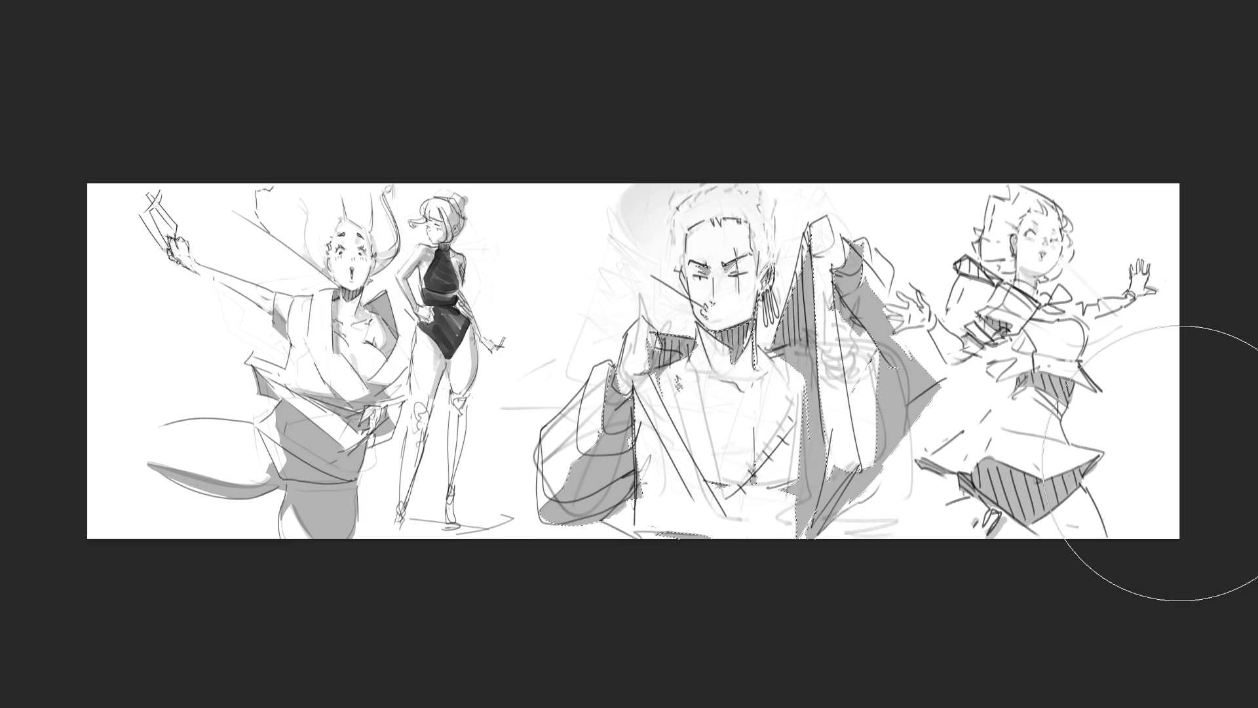
Step: Deselect the jacket, lighten the tone around the head, and redraw the left sleeve edge darker
{"action": "key", "text": "ctrl+d"}
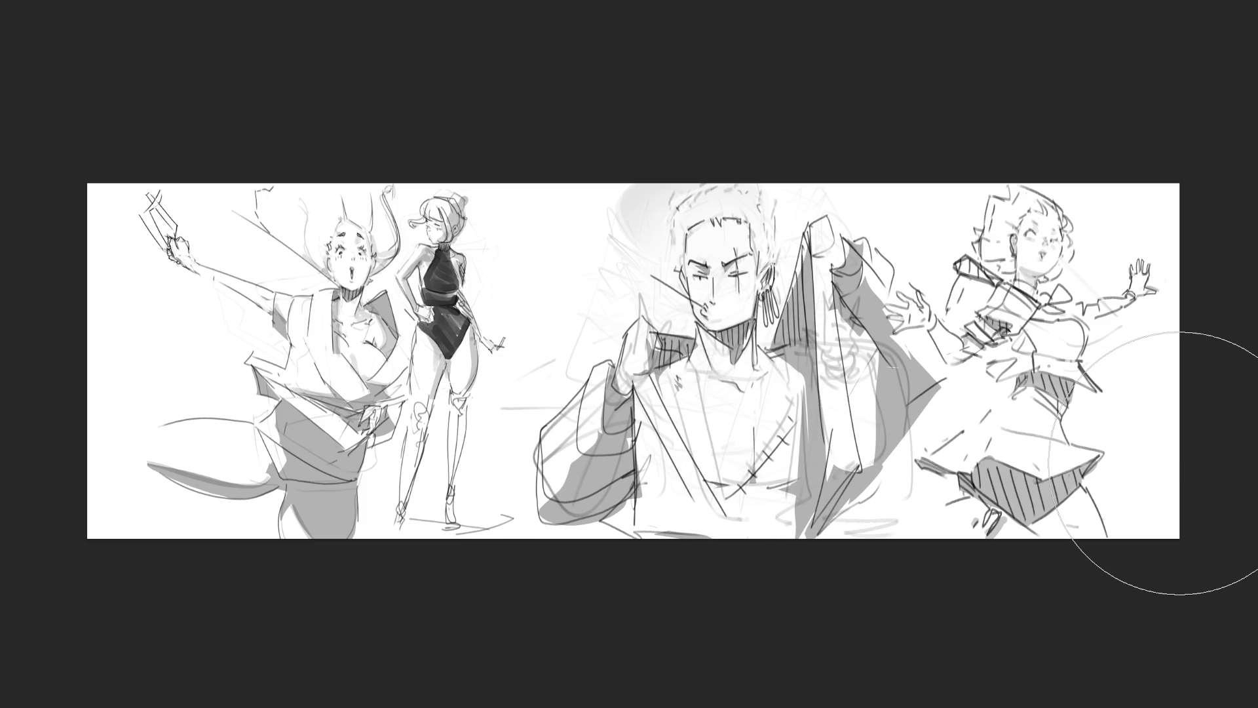
{"action": "key", "text": "b"}
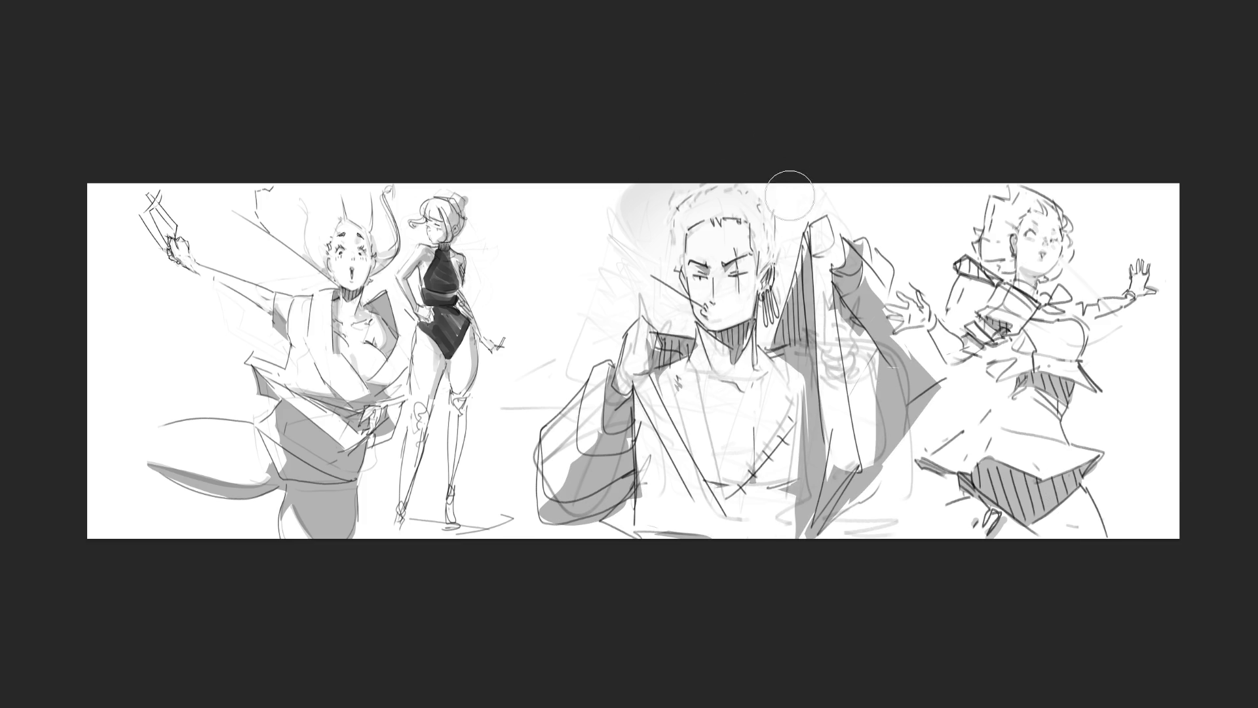
{"action": "mouse_move", "coordinate": [716, 154]}
{"action": "left_mouse_down"}
{"action": "mouse_move", "coordinate": [648, 203]}
{"action": "mouse_move", "coordinate": [650, 171]}
{"action": "left_mouse_up"}
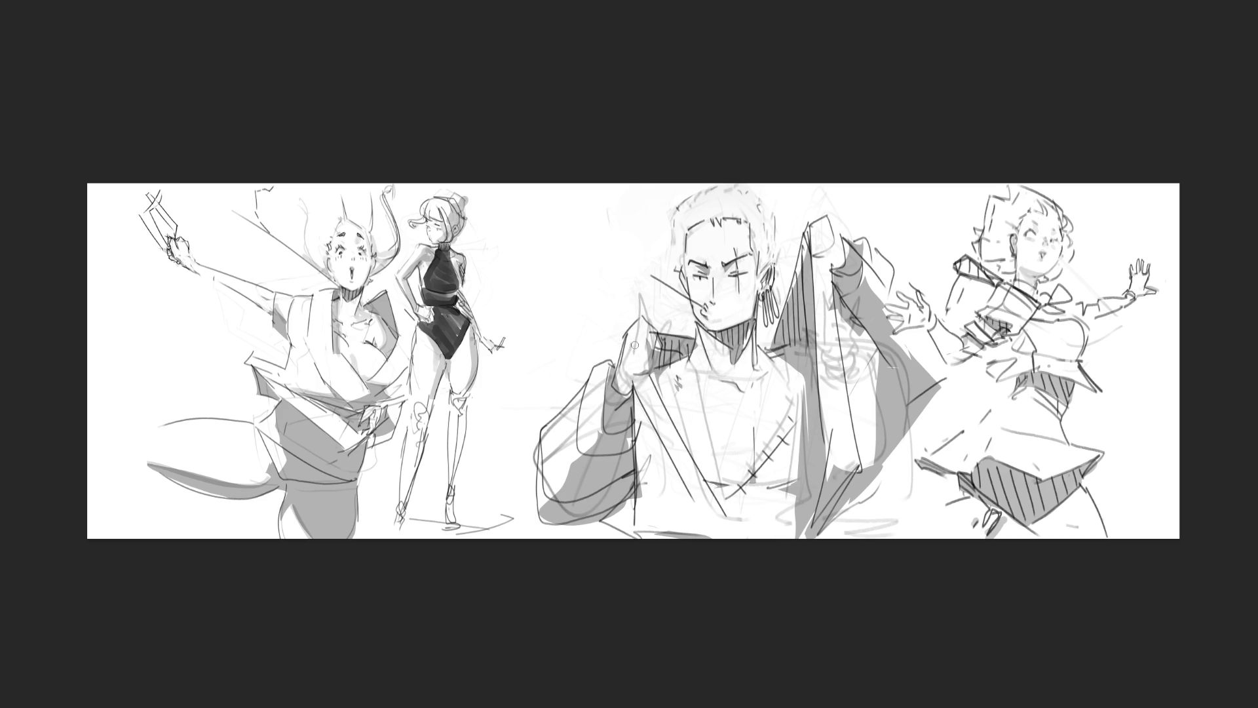
{"action": "mouse_move", "coordinate": [572, 404]}
{"action": "left_mouse_down"}
{"action": "mouse_move", "coordinate": [544, 459]}
{"action": "mouse_move", "coordinate": [535, 452]}
{"action": "left_mouse_up"}
{"action": "left_click_drag", "start_coordinate": [579, 405], "coordinate": [537, 482]}
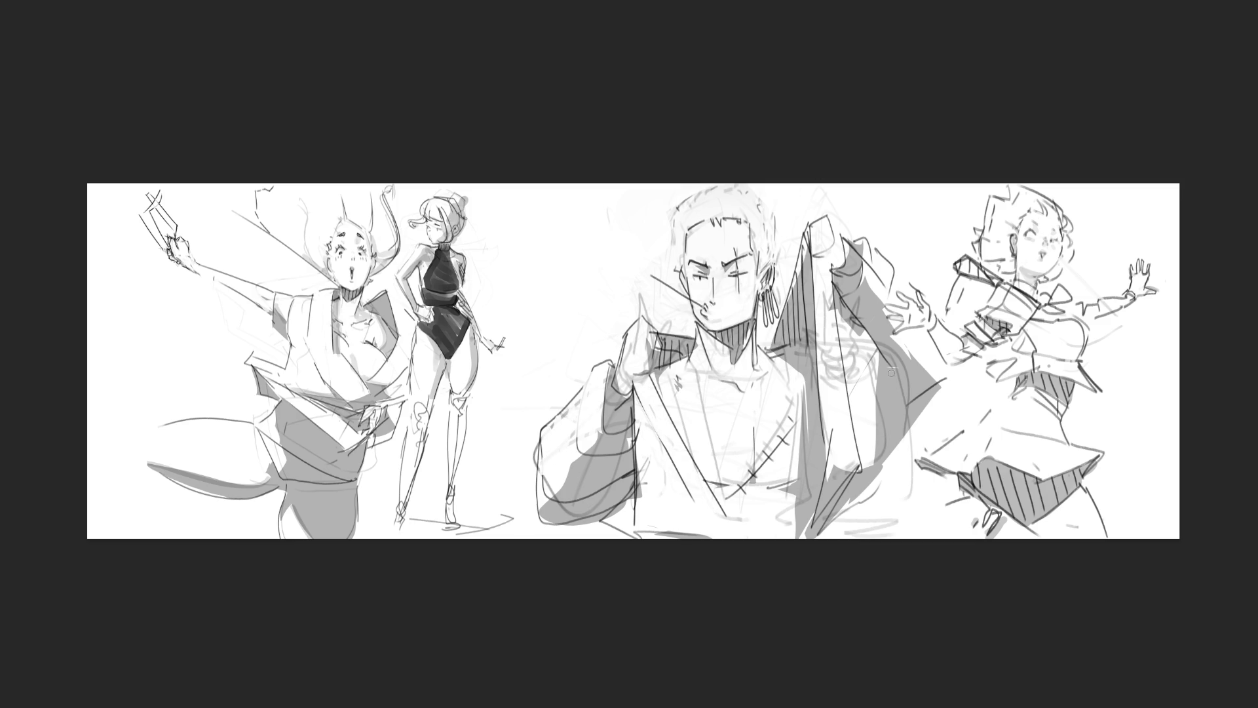
Step: Erase faint lines on the chest and raised sleeve, then add hooked and collarbone strokes
{"action": "mouse_move", "coordinate": [714, 401]}
{"action": "left_mouse_down"}
{"action": "mouse_move", "coordinate": [696, 459]}
{"action": "mouse_move", "coordinate": [720, 482]}
{"action": "left_mouse_up"}
{"action": "left_click_drag", "start_coordinate": [703, 377], "coordinate": [690, 400]}
{"action": "mouse_move", "coordinate": [829, 308]}
{"action": "left_mouse_down"}
{"action": "mouse_move", "coordinate": [845, 422]}
{"action": "mouse_move", "coordinate": [838, 367]}
{"action": "mouse_move", "coordinate": [877, 439]}
{"action": "left_mouse_up"}
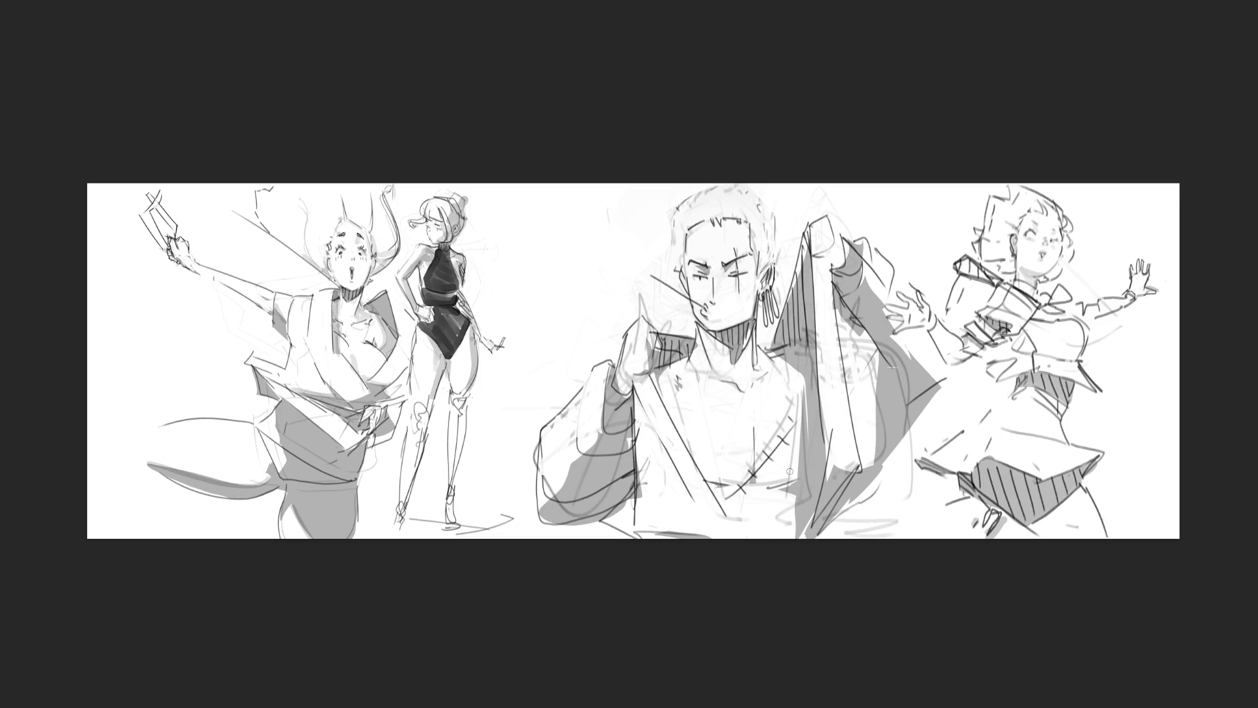
{"action": "left_click_drag", "start_coordinate": [755, 495], "coordinate": [760, 518]}
{"action": "left_click_drag", "start_coordinate": [761, 380], "coordinate": [785, 365]}
Step: Add zigzag hair strokes to the head, then delete the central man sketch
{"action": "mouse_move", "coordinate": [671, 212]}
{"action": "left_mouse_down"}
{"action": "mouse_move", "coordinate": [698, 184]}
{"action": "mouse_move", "coordinate": [670, 202]}
{"action": "mouse_move", "coordinate": [670, 232]}
{"action": "left_mouse_up"}
{"action": "key", "text": "ctrl+z"}
{"action": "left_click_drag", "start_coordinate": [770, 191], "coordinate": [775, 212]}
{"action": "key", "text": "Delete"}
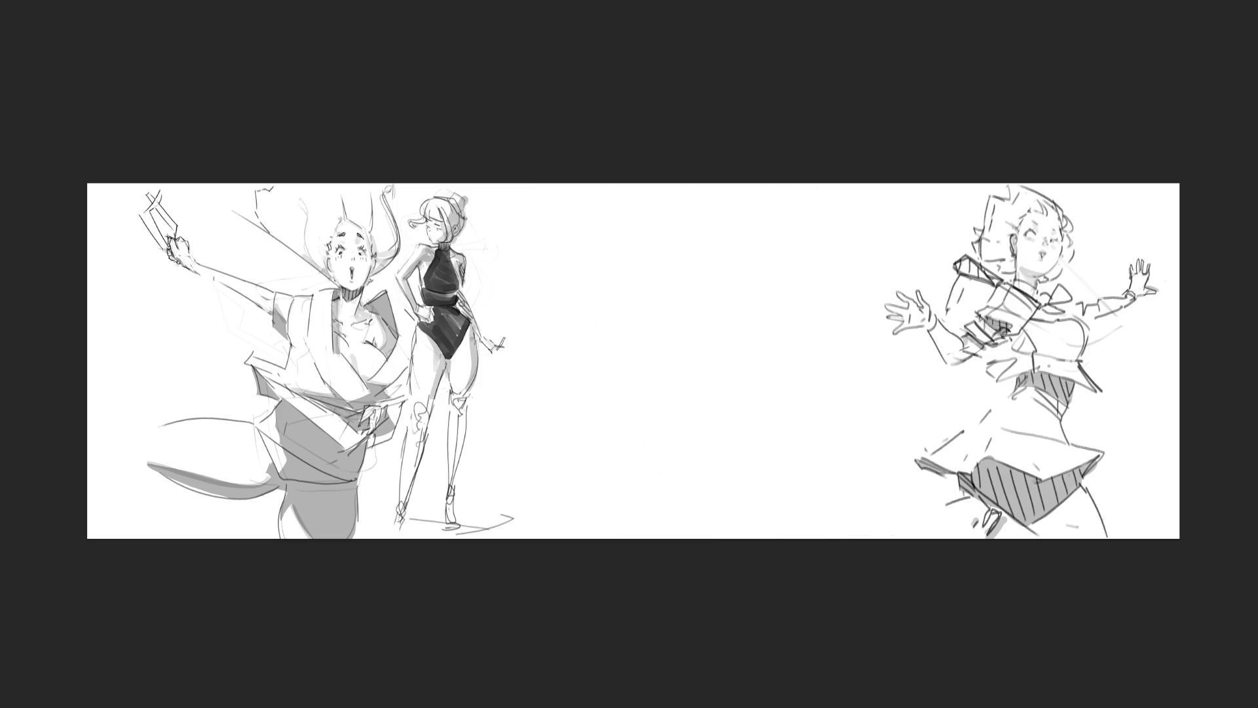
Step: Zoom in on the sheet with its middle now blank
{"action": "key", "text": "ctrl+plus"}
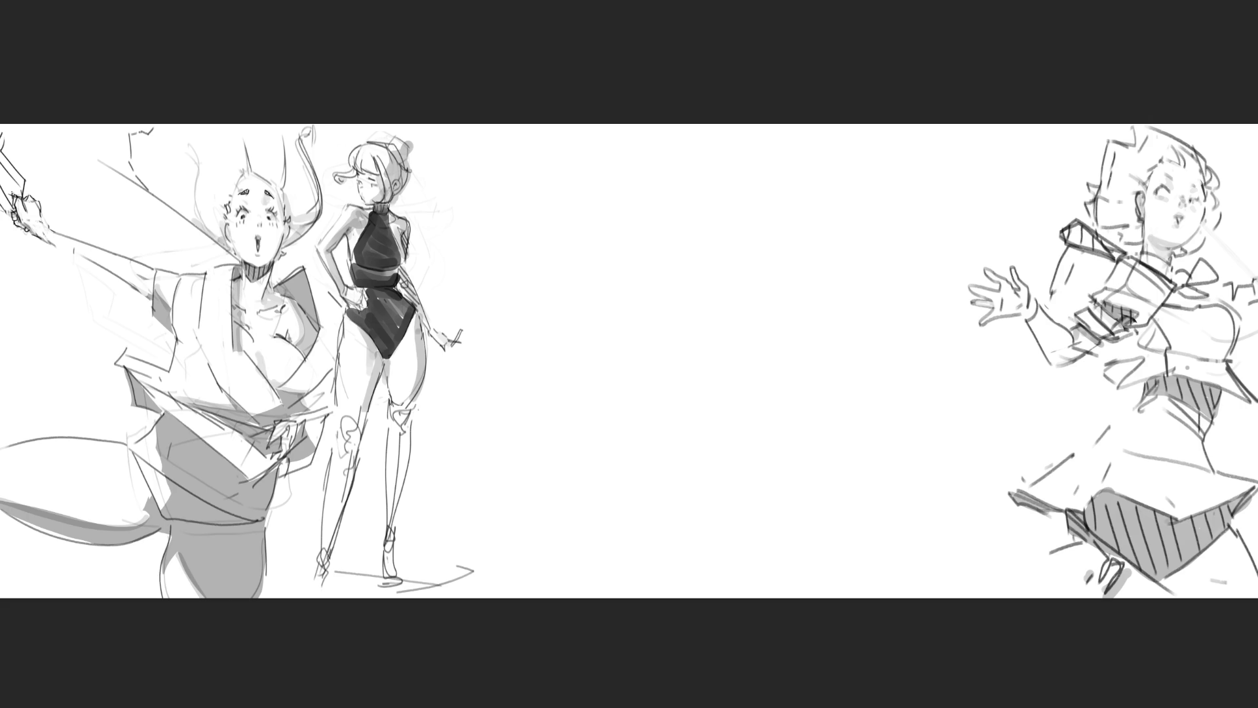
Step: Enlarge the brush and lay beige gesture strokes and dabs in the upper blank middle
{"action": "key", "text": "bracketright"}
{"action": "key", "text": "bracketright"}
{"action": "key", "text": "bracketright"}
{"action": "mouse_move", "coordinate": [680, 158]}
{"action": "left_mouse_down"}
{"action": "mouse_move", "coordinate": [683, 192]}
{"action": "mouse_move", "coordinate": [729, 196]}
{"action": "mouse_move", "coordinate": [752, 237]}
{"action": "left_mouse_up"}
{"action": "mouse_move", "coordinate": [757, 190]}
{"action": "left_mouse_down"}
{"action": "mouse_move", "coordinate": [750, 236]}
{"action": "mouse_move", "coordinate": [719, 243]}
{"action": "mouse_move", "coordinate": [691, 288]}
{"action": "left_mouse_up"}
{"action": "left_click", "coordinate": [709, 262]}
{"action": "left_click", "coordinate": [717, 302]}
{"action": "left_click", "coordinate": [678, 331]}
{"action": "mouse_move", "coordinate": [747, 265]}
{"action": "left_mouse_down"}
{"action": "mouse_move", "coordinate": [747, 315]}
{"action": "mouse_move", "coordinate": [721, 308]}
{"action": "left_mouse_up"}
{"action": "mouse_move", "coordinate": [744, 263]}
{"action": "left_mouse_down"}
{"action": "mouse_move", "coordinate": [770, 288]}
{"action": "mouse_move", "coordinate": [721, 335]}
{"action": "mouse_move", "coordinate": [727, 374]}
{"action": "mouse_move", "coordinate": [762, 375]}
{"action": "left_mouse_up"}
{"action": "left_click_drag", "start_coordinate": [764, 281], "coordinate": [770, 377]}
{"action": "left_click", "coordinate": [784, 341]}
{"action": "left_click_drag", "start_coordinate": [718, 269], "coordinate": [678, 365]}
Step: Extend the beige gesture downward with curved, diagonal and J-shaped strokes, adding a pink blob near the base
{"action": "left_click", "coordinate": [788, 310]}
{"action": "mouse_move", "coordinate": [791, 345]}
{"action": "left_mouse_down"}
{"action": "mouse_move", "coordinate": [797, 371]}
{"action": "mouse_move", "coordinate": [768, 385]}
{"action": "left_mouse_up"}
{"action": "mouse_move", "coordinate": [716, 443]}
{"action": "left_mouse_down"}
{"action": "mouse_move", "coordinate": [764, 430]}
{"action": "mouse_move", "coordinate": [726, 505]}
{"action": "left_mouse_up"}
{"action": "left_click_drag", "start_coordinate": [775, 401], "coordinate": [724, 489]}
{"action": "mouse_move", "coordinate": [780, 413]}
{"action": "left_mouse_down"}
{"action": "mouse_move", "coordinate": [759, 488]}
{"action": "mouse_move", "coordinate": [791, 471]}
{"action": "mouse_move", "coordinate": [765, 506]}
{"action": "mouse_move", "coordinate": [808, 461]}
{"action": "left_mouse_up"}
{"action": "left_click", "coordinate": [797, 411]}
{"action": "mouse_move", "coordinate": [823, 441]}
{"action": "left_mouse_down"}
{"action": "mouse_move", "coordinate": [827, 565]}
{"action": "mouse_move", "coordinate": [771, 565]}
{"action": "left_mouse_up"}
{"action": "left_click_drag", "start_coordinate": [696, 482], "coordinate": [716, 544]}
{"action": "mouse_move", "coordinate": [721, 564]}
{"action": "left_mouse_down"}
{"action": "mouse_move", "coordinate": [738, 508]}
{"action": "mouse_move", "coordinate": [765, 491]}
{"action": "left_mouse_up"}
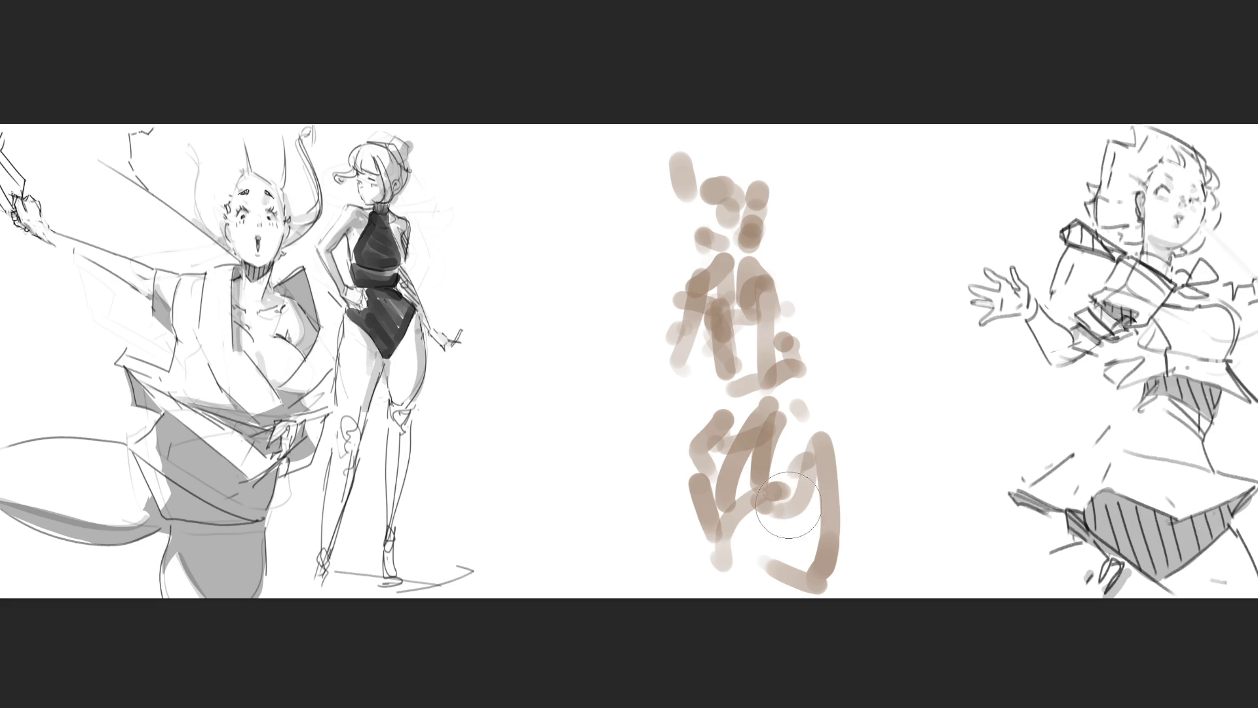
{"action": "left_click_drag", "start_coordinate": [761, 489], "coordinate": [764, 514]}
{"action": "left_click", "coordinate": [799, 407]}
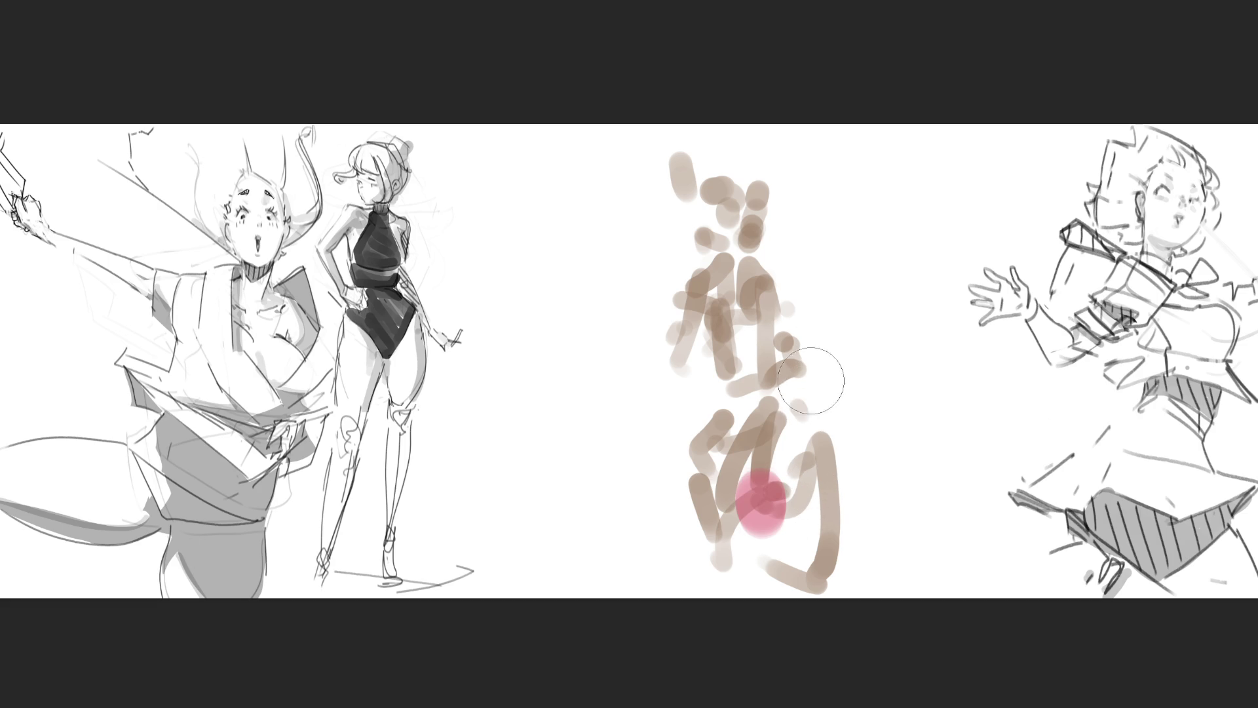
Step: Dab pink accents on the middle figure's chest and face
{"action": "left_click", "coordinate": [713, 313]}
{"action": "left_click", "coordinate": [760, 320]}
{"action": "left_click", "coordinate": [734, 229]}
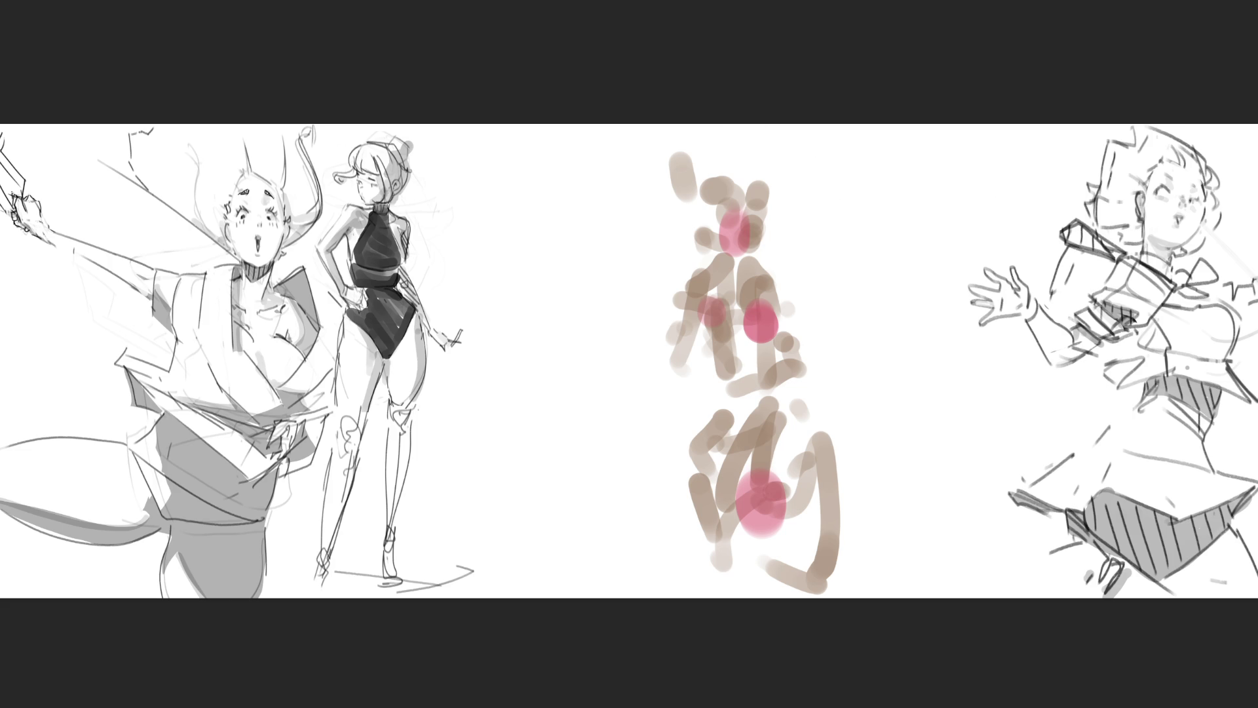
Step: Paint a dark curly hair bun, a dark band across the neck, and grey strokes by the face and torso
{"action": "left_click", "coordinate": [708, 200]}
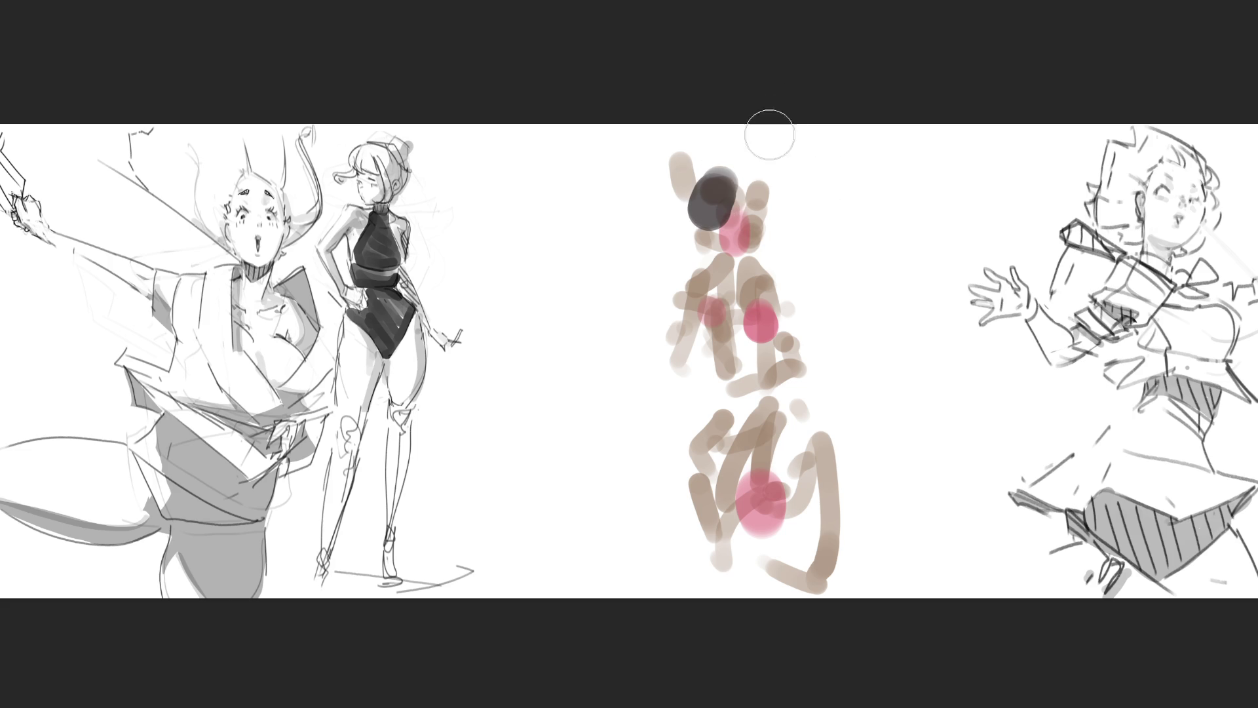
{"action": "left_click", "coordinate": [732, 169]}
{"action": "mouse_move", "coordinate": [738, 176]}
{"action": "left_mouse_down"}
{"action": "mouse_move", "coordinate": [677, 172]}
{"action": "mouse_move", "coordinate": [682, 161]}
{"action": "mouse_move", "coordinate": [685, 190]}
{"action": "mouse_move", "coordinate": [704, 204]}
{"action": "left_mouse_up"}
{"action": "mouse_move", "coordinate": [711, 265]}
{"action": "left_mouse_down"}
{"action": "mouse_move", "coordinate": [778, 257]}
{"action": "mouse_move", "coordinate": [708, 266]}
{"action": "mouse_move", "coordinate": [781, 243]}
{"action": "mouse_move", "coordinate": [752, 274]}
{"action": "left_mouse_up"}
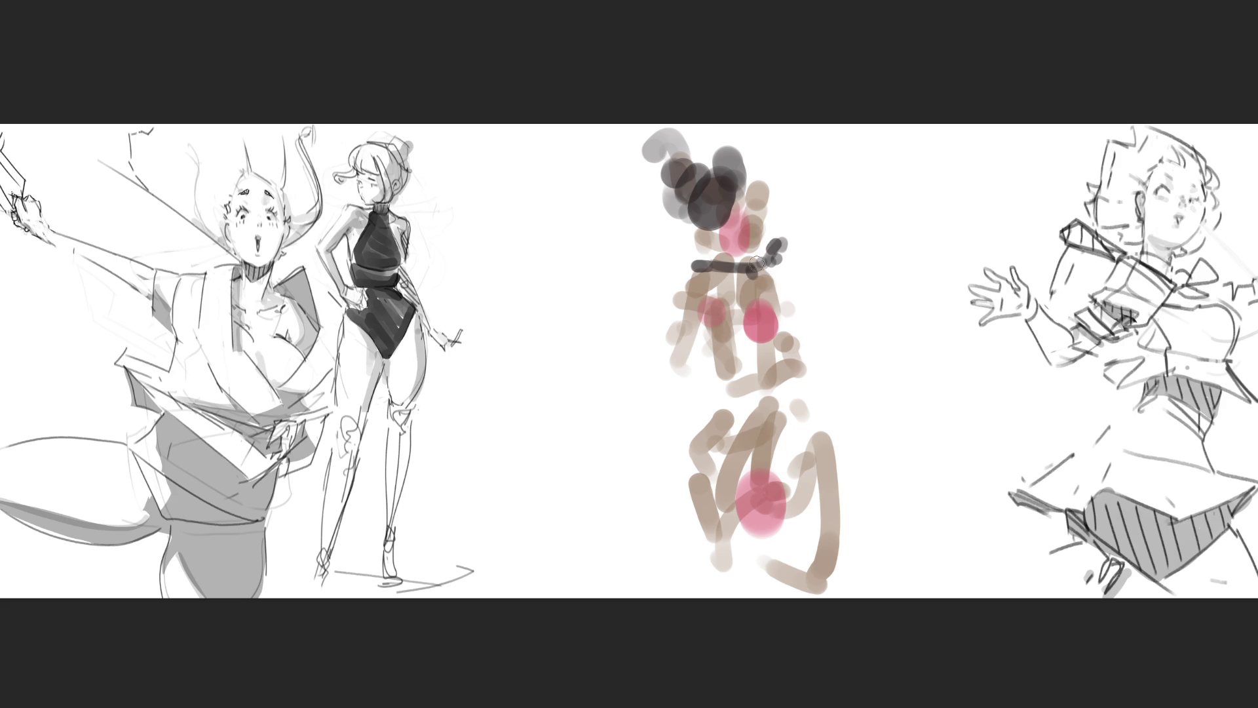
{"action": "mouse_move", "coordinate": [763, 209]}
{"action": "left_mouse_down"}
{"action": "mouse_move", "coordinate": [742, 227]}
{"action": "mouse_move", "coordinate": [762, 217]}
{"action": "left_mouse_up"}
{"action": "left_click_drag", "start_coordinate": [738, 338], "coordinate": [739, 367]}
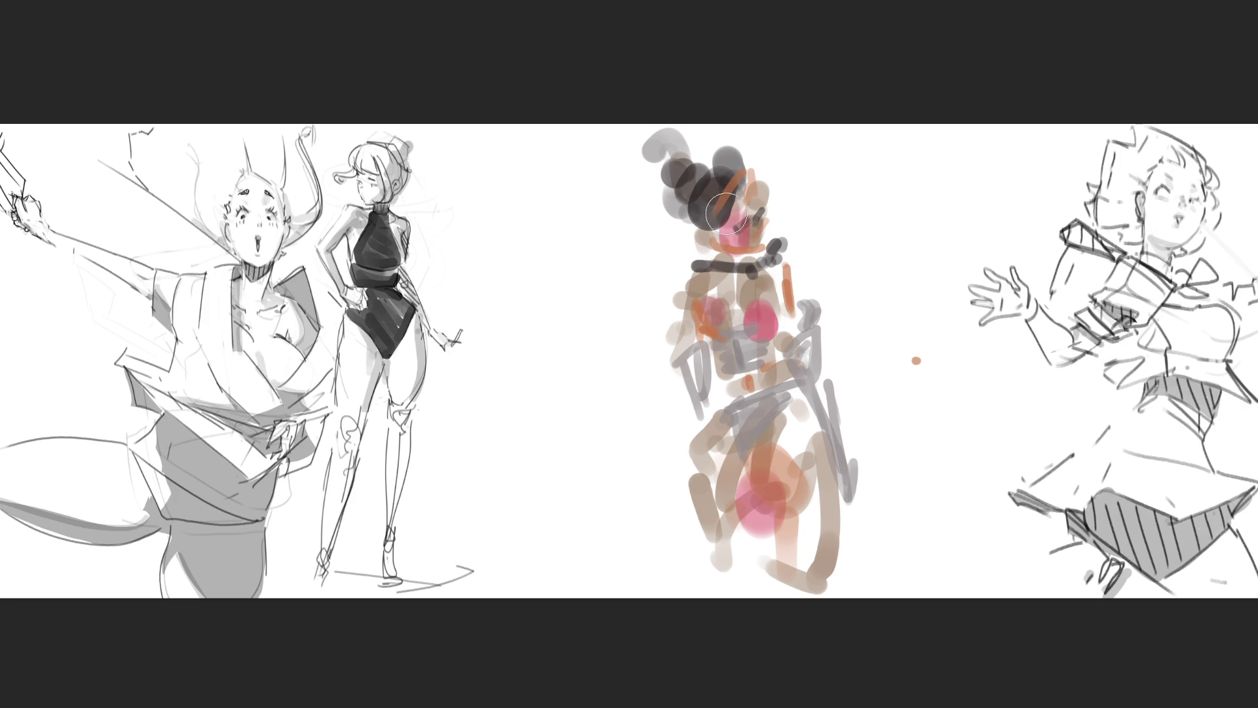
Step: Tint the bun, torso and hips translucent brown, then lay a large grey shape over the figure
{"action": "left_click", "coordinate": [669, 153]}
{"action": "mouse_move", "coordinate": [679, 177]}
{"action": "left_mouse_down"}
{"action": "mouse_move", "coordinate": [708, 196]}
{"action": "mouse_move", "coordinate": [734, 181]}
{"action": "left_mouse_up"}
{"action": "mouse_move", "coordinate": [678, 314]}
{"action": "left_mouse_down"}
{"action": "mouse_move", "coordinate": [698, 358]}
{"action": "mouse_move", "coordinate": [705, 289]}
{"action": "mouse_move", "coordinate": [727, 406]}
{"action": "mouse_move", "coordinate": [778, 397]}
{"action": "mouse_move", "coordinate": [708, 432]}
{"action": "mouse_move", "coordinate": [747, 544]}
{"action": "mouse_move", "coordinate": [793, 407]}
{"action": "mouse_move", "coordinate": [833, 555]}
{"action": "mouse_move", "coordinate": [760, 263]}
{"action": "mouse_move", "coordinate": [727, 223]}
{"action": "mouse_move", "coordinate": [742, 193]}
{"action": "mouse_move", "coordinate": [701, 157]}
{"action": "left_mouse_up"}
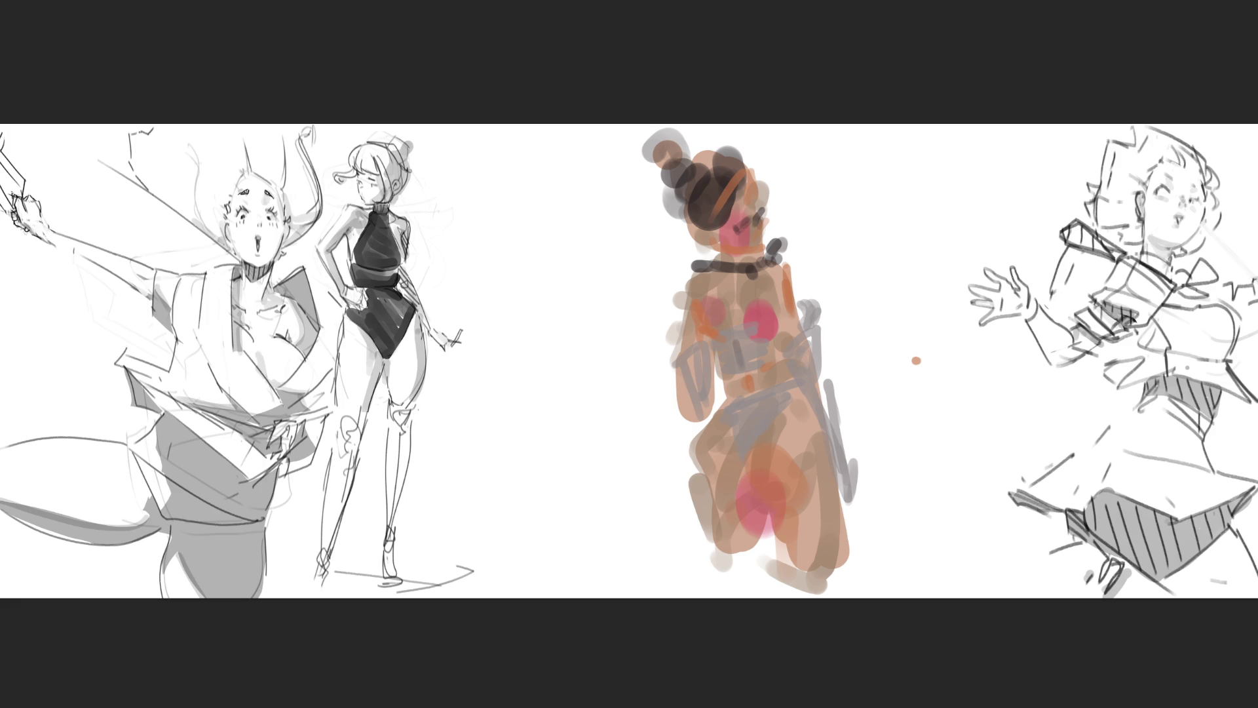
{"action": "mouse_move", "coordinate": [728, 216]}
{"action": "left_mouse_down"}
{"action": "mouse_move", "coordinate": [885, 216]}
{"action": "mouse_move", "coordinate": [753, 365]}
{"action": "mouse_move", "coordinate": [691, 365]}
{"action": "mouse_move", "coordinate": [743, 289]}
{"action": "mouse_move", "coordinate": [745, 688]}
{"action": "mouse_move", "coordinate": [776, 463]}
{"action": "mouse_move", "coordinate": [708, 210]}
{"action": "mouse_move", "coordinate": [1059, 455]}
{"action": "left_mouse_up"}
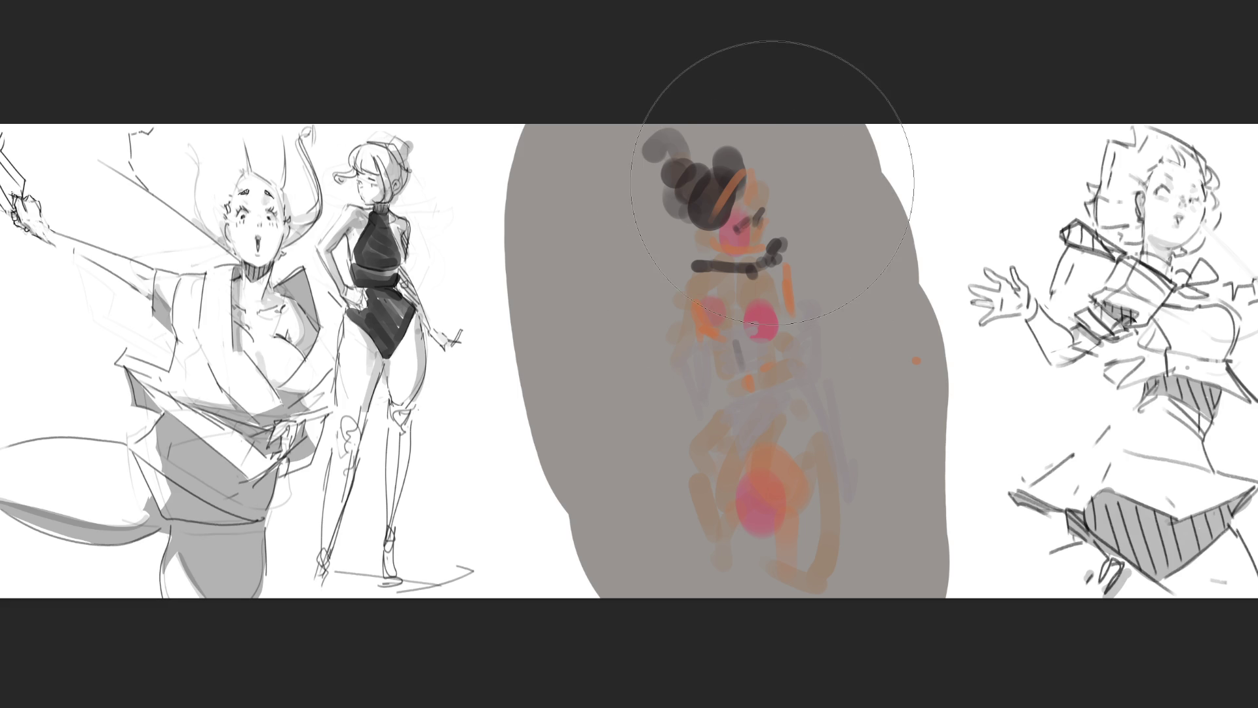
Step: Paint a dark charcoal head shape with shoulders down the middle, dabbing lighter grey patches on the head
{"action": "left_click_drag", "start_coordinate": [724, 203], "coordinate": [744, 498]}
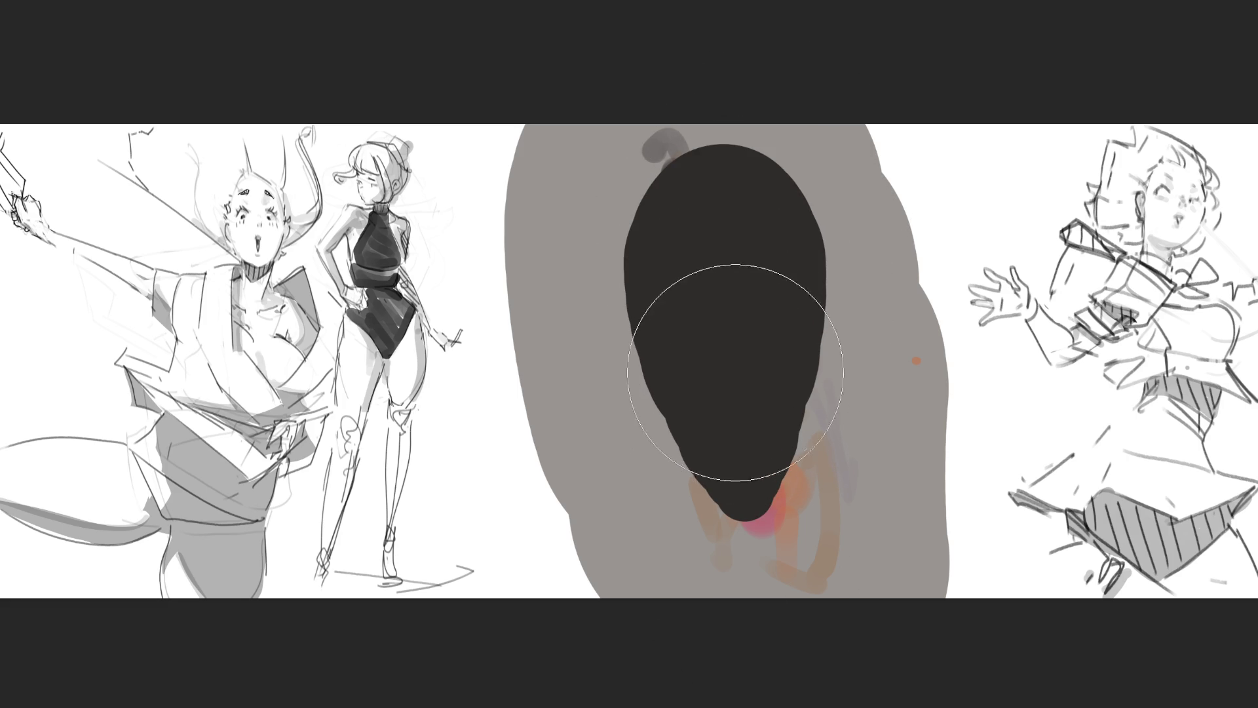
{"action": "mouse_move", "coordinate": [702, 297]}
{"action": "left_mouse_down"}
{"action": "mouse_move", "coordinate": [647, 520]}
{"action": "mouse_move", "coordinate": [837, 529]}
{"action": "mouse_move", "coordinate": [776, 407]}
{"action": "mouse_move", "coordinate": [786, 478]}
{"action": "mouse_move", "coordinate": [675, 458]}
{"action": "mouse_move", "coordinate": [764, 289]}
{"action": "mouse_move", "coordinate": [706, 439]}
{"action": "mouse_move", "coordinate": [662, 402]}
{"action": "mouse_move", "coordinate": [623, 449]}
{"action": "mouse_move", "coordinate": [662, 539]}
{"action": "mouse_move", "coordinate": [763, 432]}
{"action": "mouse_move", "coordinate": [708, 410]}
{"action": "mouse_move", "coordinate": [750, 290]}
{"action": "mouse_move", "coordinate": [723, 257]}
{"action": "left_mouse_up"}
{"action": "left_click", "coordinate": [712, 217]}
{"action": "left_click", "coordinate": [711, 331]}
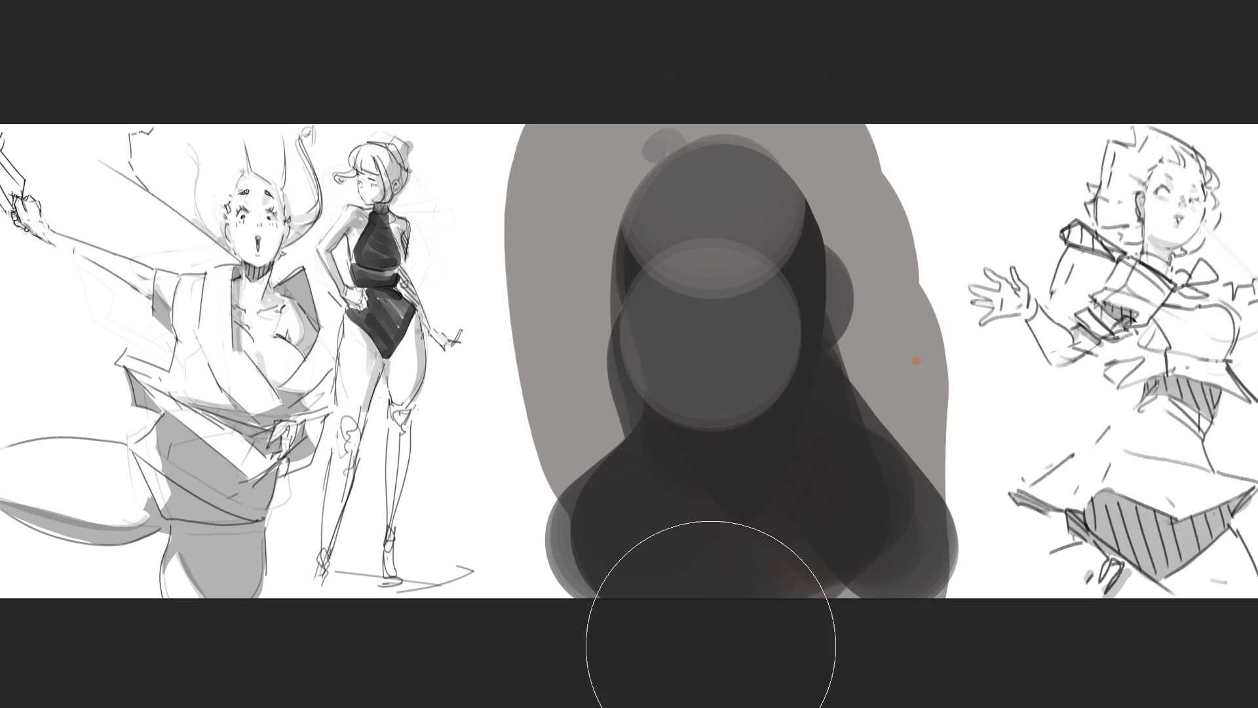
{"action": "mouse_move", "coordinate": [734, 367]}
{"action": "left_mouse_down"}
{"action": "mouse_move", "coordinate": [655, 98]}
{"action": "mouse_move", "coordinate": [795, 262]}
{"action": "mouse_move", "coordinate": [629, 393]}
{"action": "left_mouse_up"}
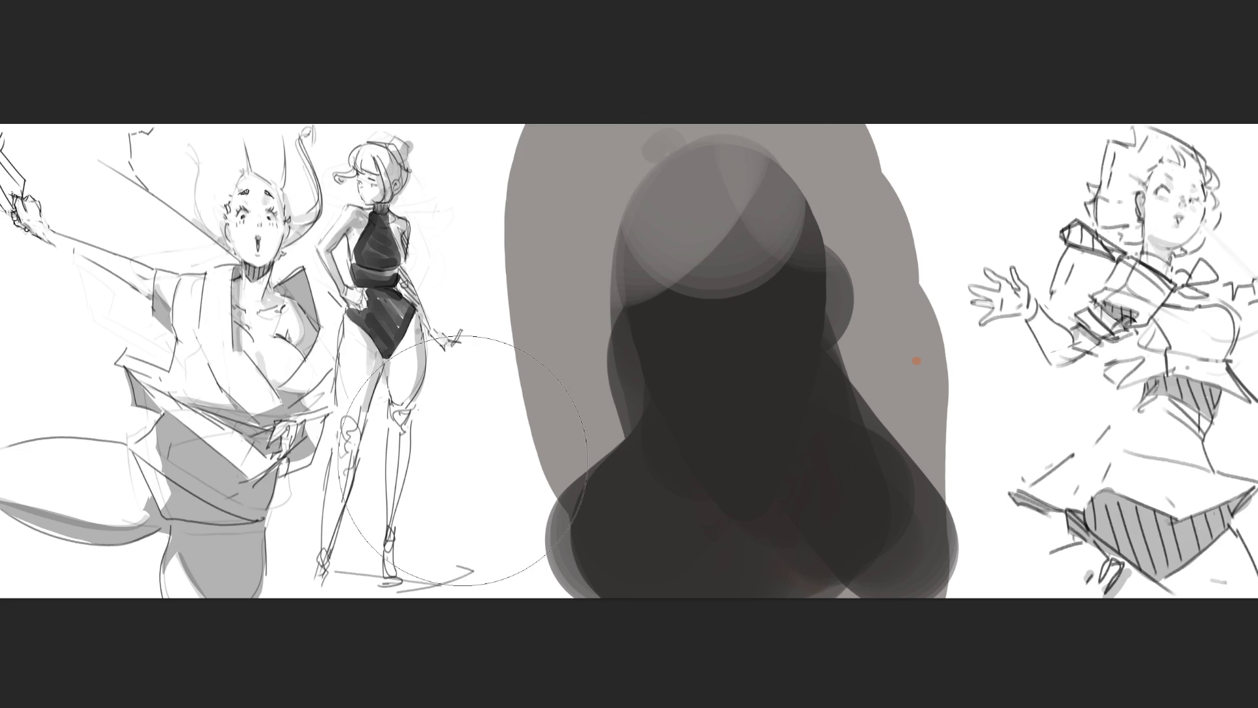
Step: Shrink the brush and add light grey strands along the dark head's left and right edges
{"action": "key", "text": "bracketleft"}
{"action": "key", "text": "bracketleft"}
{"action": "key", "text": "bracketleft"}
{"action": "left_click_drag", "start_coordinate": [612, 311], "coordinate": [665, 342]}
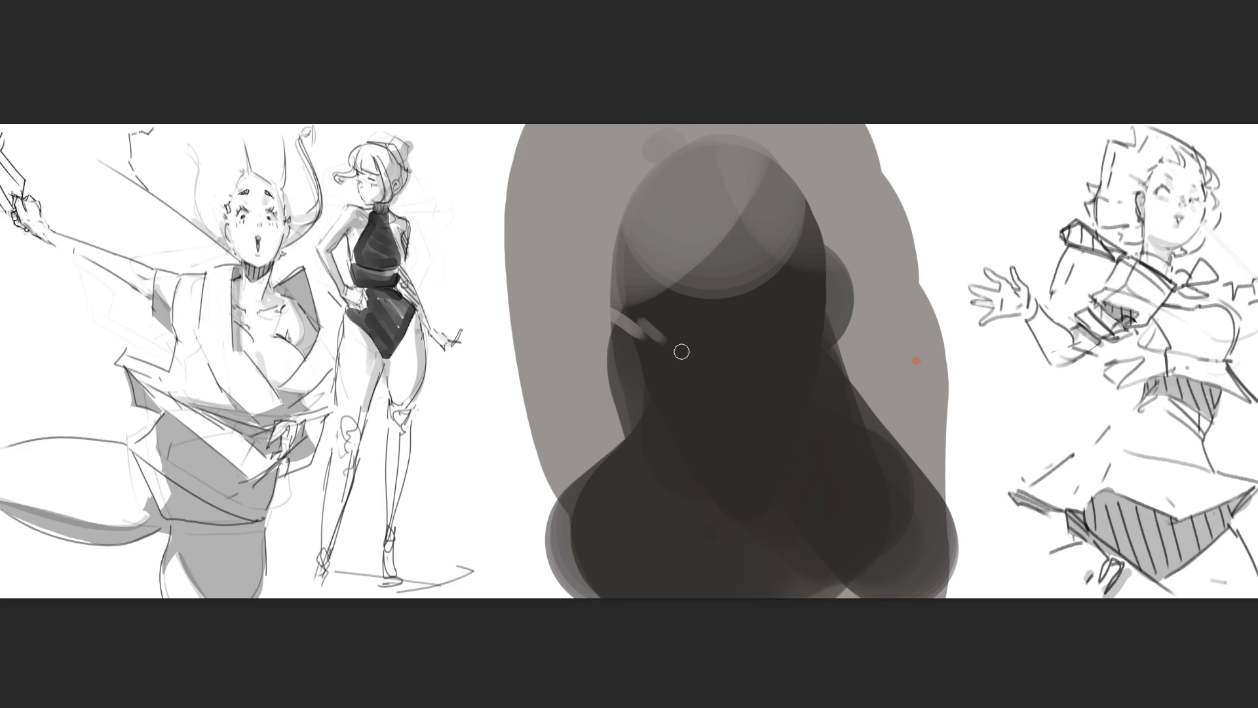
{"action": "left_click_drag", "start_coordinate": [820, 287], "coordinate": [838, 305]}
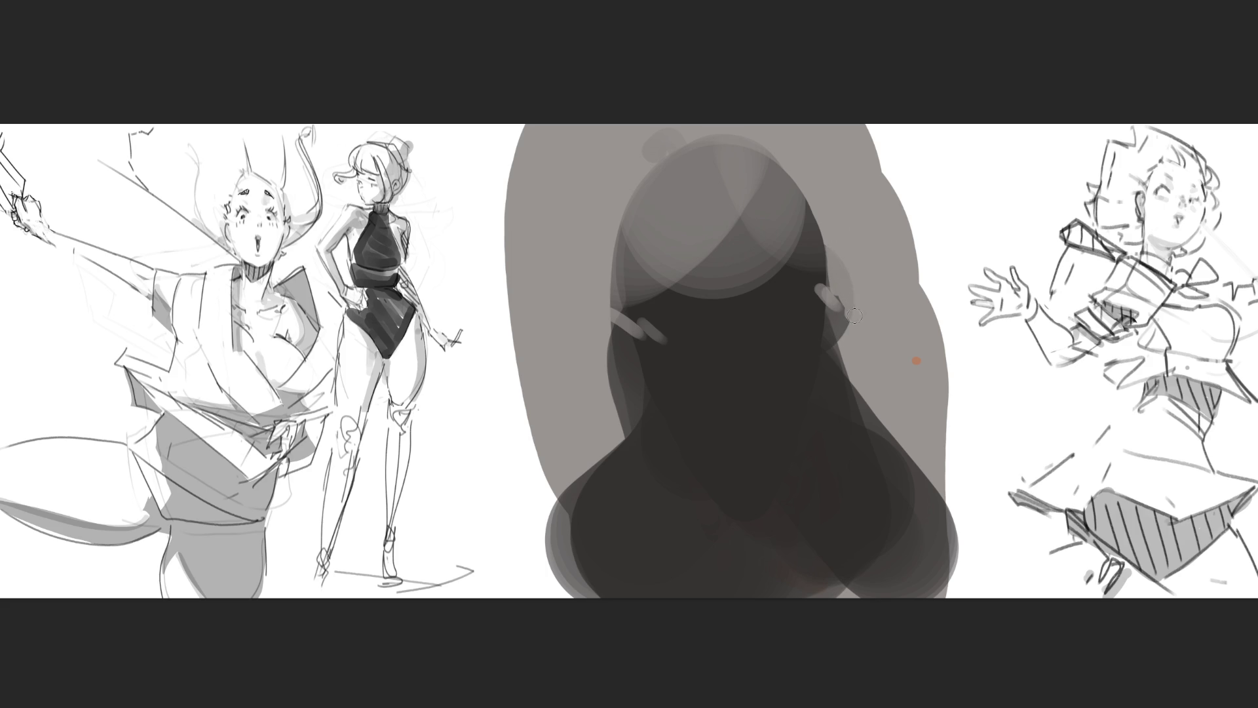
{"action": "mouse_move", "coordinate": [849, 321]}
{"action": "left_mouse_down"}
{"action": "mouse_move", "coordinate": [831, 347]}
{"action": "mouse_move", "coordinate": [845, 400]}
{"action": "mouse_move", "coordinate": [851, 374]}
{"action": "mouse_move", "coordinate": [861, 407]}
{"action": "mouse_move", "coordinate": [846, 437]}
{"action": "mouse_move", "coordinate": [868, 413]}
{"action": "mouse_move", "coordinate": [865, 449]}
{"action": "mouse_move", "coordinate": [877, 417]}
{"action": "mouse_move", "coordinate": [944, 511]}
{"action": "mouse_move", "coordinate": [878, 452]}
{"action": "mouse_move", "coordinate": [849, 445]}
{"action": "mouse_move", "coordinate": [884, 488]}
{"action": "left_mouse_up"}
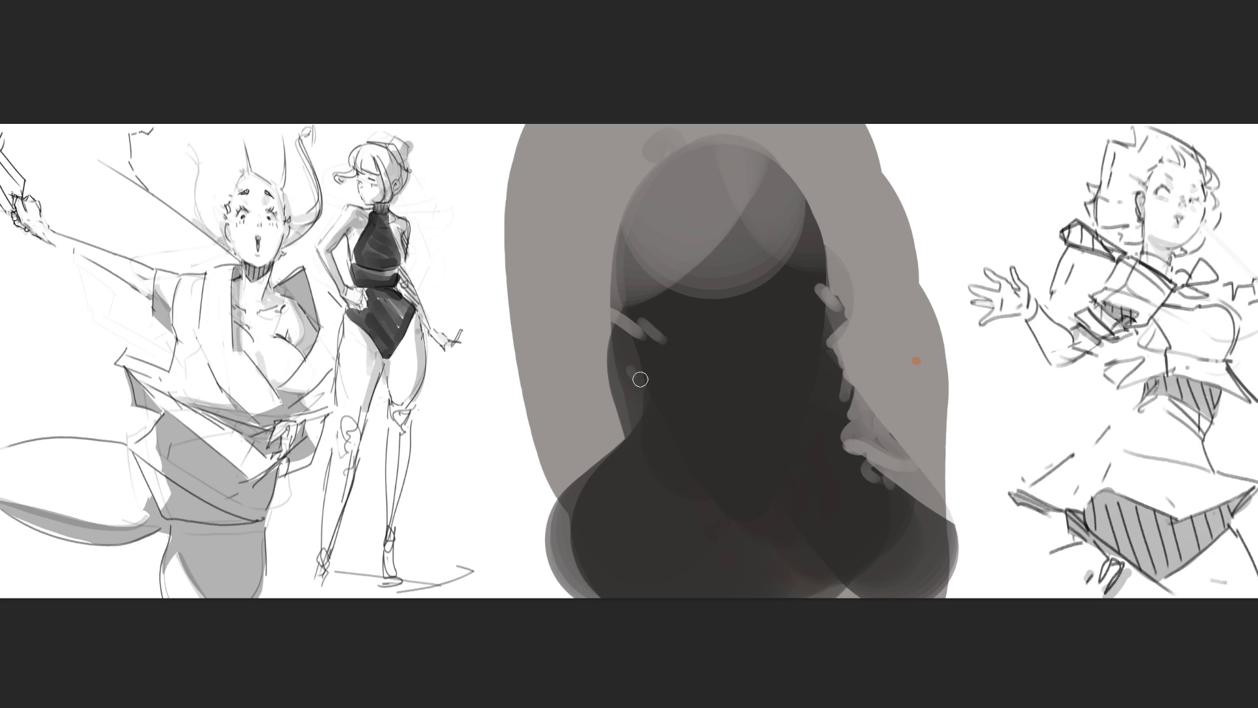
{"action": "left_click_drag", "start_coordinate": [631, 367], "coordinate": [642, 371]}
{"action": "mouse_move", "coordinate": [618, 412]}
{"action": "left_mouse_down"}
{"action": "mouse_move", "coordinate": [628, 437]}
{"action": "mouse_move", "coordinate": [606, 453]}
{"action": "mouse_move", "coordinate": [631, 506]}
{"action": "left_mouse_up"}
{"action": "mouse_move", "coordinate": [619, 457]}
{"action": "left_mouse_down"}
{"action": "mouse_move", "coordinate": [644, 493]}
{"action": "mouse_move", "coordinate": [734, 534]}
{"action": "left_mouse_up"}
Step: Sketch a hatched V-shaped light grey collar ending in a looped knot
{"action": "mouse_move", "coordinate": [634, 431]}
{"action": "left_mouse_down"}
{"action": "mouse_move", "coordinate": [675, 458]}
{"action": "mouse_move", "coordinate": [711, 545]}
{"action": "left_mouse_up"}
{"action": "left_click_drag", "start_coordinate": [616, 459], "coordinate": [721, 547]}
{"action": "mouse_move", "coordinate": [629, 432]}
{"action": "left_mouse_down"}
{"action": "mouse_move", "coordinate": [734, 540]}
{"action": "mouse_move", "coordinate": [698, 548]}
{"action": "mouse_move", "coordinate": [750, 554]}
{"action": "left_mouse_up"}
{"action": "mouse_move", "coordinate": [702, 481]}
{"action": "left_mouse_down"}
{"action": "mouse_move", "coordinate": [767, 557]}
{"action": "mouse_move", "coordinate": [731, 577]}
{"action": "mouse_move", "coordinate": [783, 524]}
{"action": "left_mouse_up"}
{"action": "mouse_move", "coordinate": [754, 590]}
{"action": "left_mouse_down"}
{"action": "mouse_move", "coordinate": [807, 498]}
{"action": "mouse_move", "coordinate": [797, 535]}
{"action": "mouse_move", "coordinate": [808, 524]}
{"action": "left_mouse_up"}
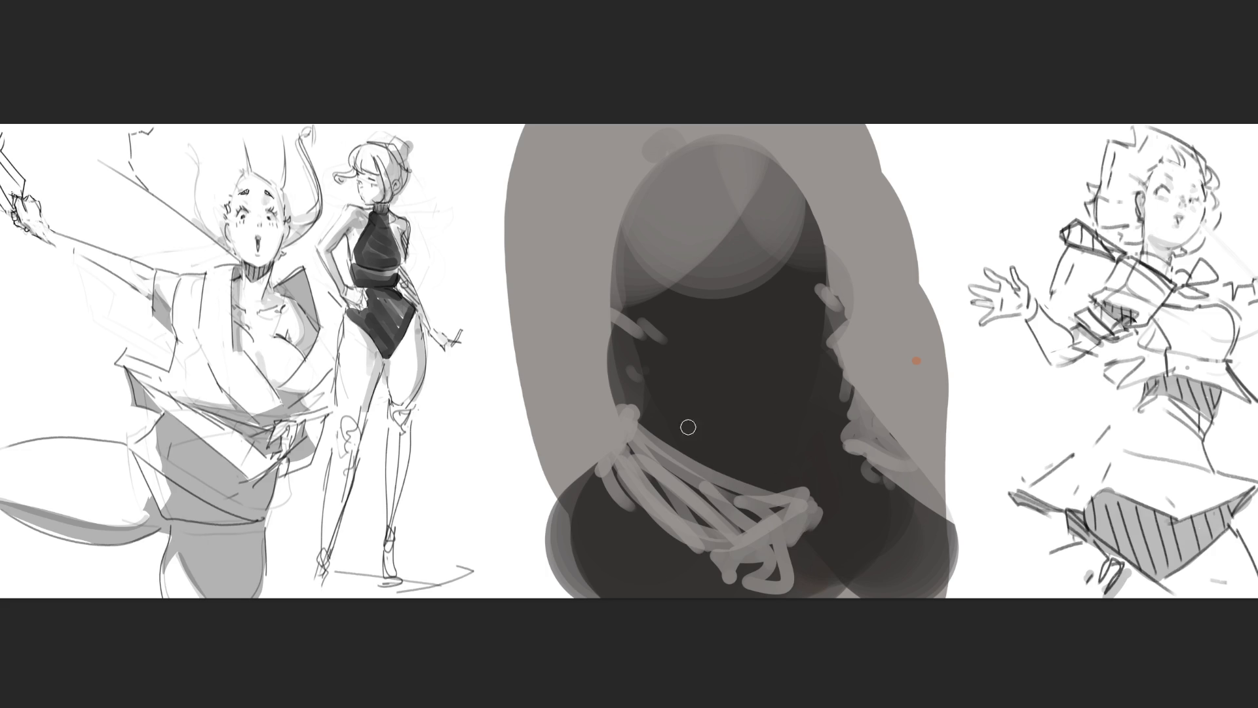
Step: Add light-grey dashes, squiggles and curved strokes across the head, plus vertical strokes on the lower-right shape
{"action": "mouse_move", "coordinate": [657, 413]}
{"action": "left_mouse_down"}
{"action": "mouse_move", "coordinate": [711, 383]}
{"action": "mouse_move", "coordinate": [737, 426]}
{"action": "mouse_move", "coordinate": [779, 408]}
{"action": "mouse_move", "coordinate": [747, 442]}
{"action": "mouse_move", "coordinate": [714, 452]}
{"action": "mouse_move", "coordinate": [816, 475]}
{"action": "mouse_move", "coordinate": [765, 490]}
{"action": "mouse_move", "coordinate": [790, 487]}
{"action": "left_mouse_up"}
{"action": "left_click_drag", "start_coordinate": [786, 331], "coordinate": [801, 388]}
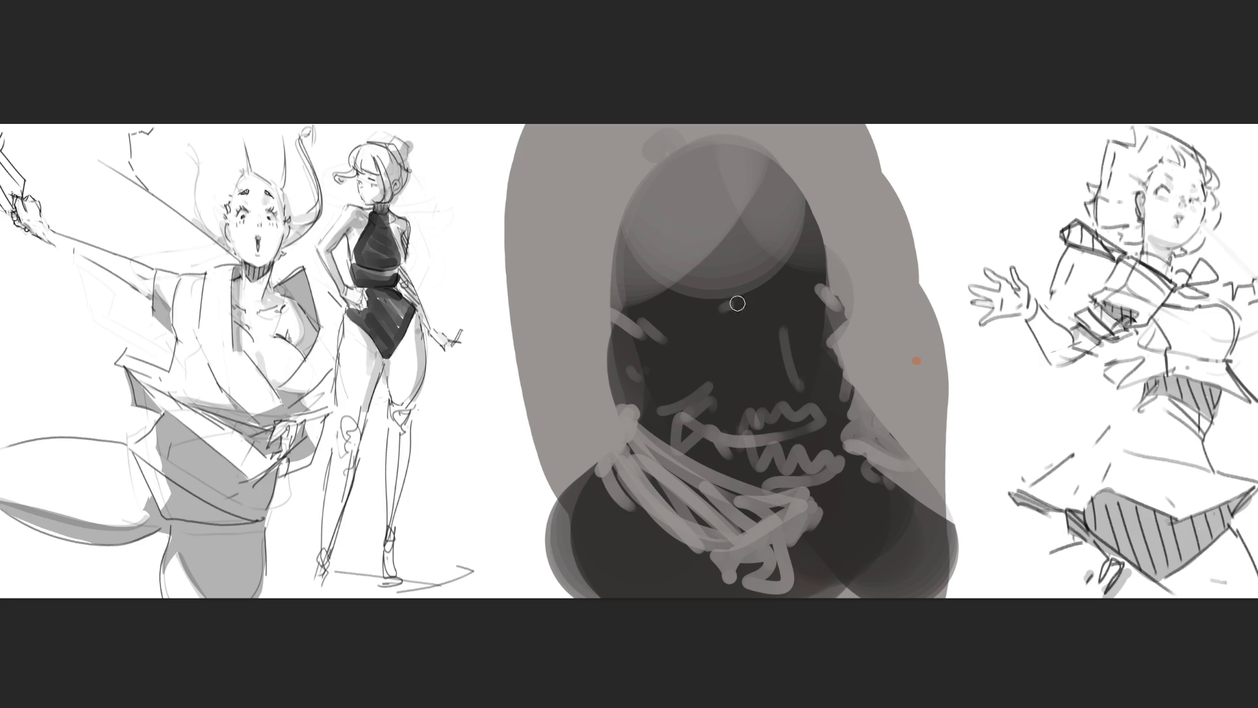
{"action": "mouse_move", "coordinate": [810, 287]}
{"action": "left_mouse_down"}
{"action": "mouse_move", "coordinate": [721, 310]}
{"action": "mouse_move", "coordinate": [714, 342]}
{"action": "mouse_move", "coordinate": [752, 352]}
{"action": "left_mouse_up"}
{"action": "left_click_drag", "start_coordinate": [823, 336], "coordinate": [808, 361]}
{"action": "left_click_drag", "start_coordinate": [780, 179], "coordinate": [805, 209]}
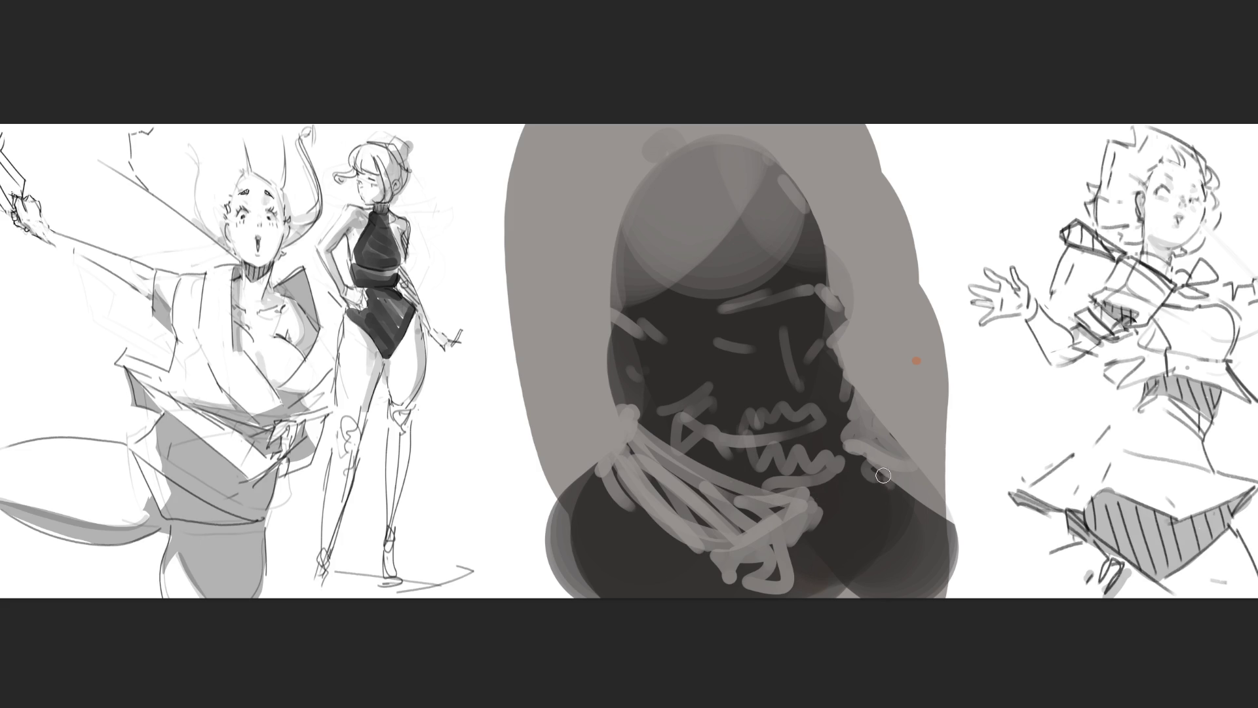
{"action": "left_click_drag", "start_coordinate": [881, 470], "coordinate": [899, 587]}
{"action": "left_click_drag", "start_coordinate": [923, 488], "coordinate": [938, 568]}
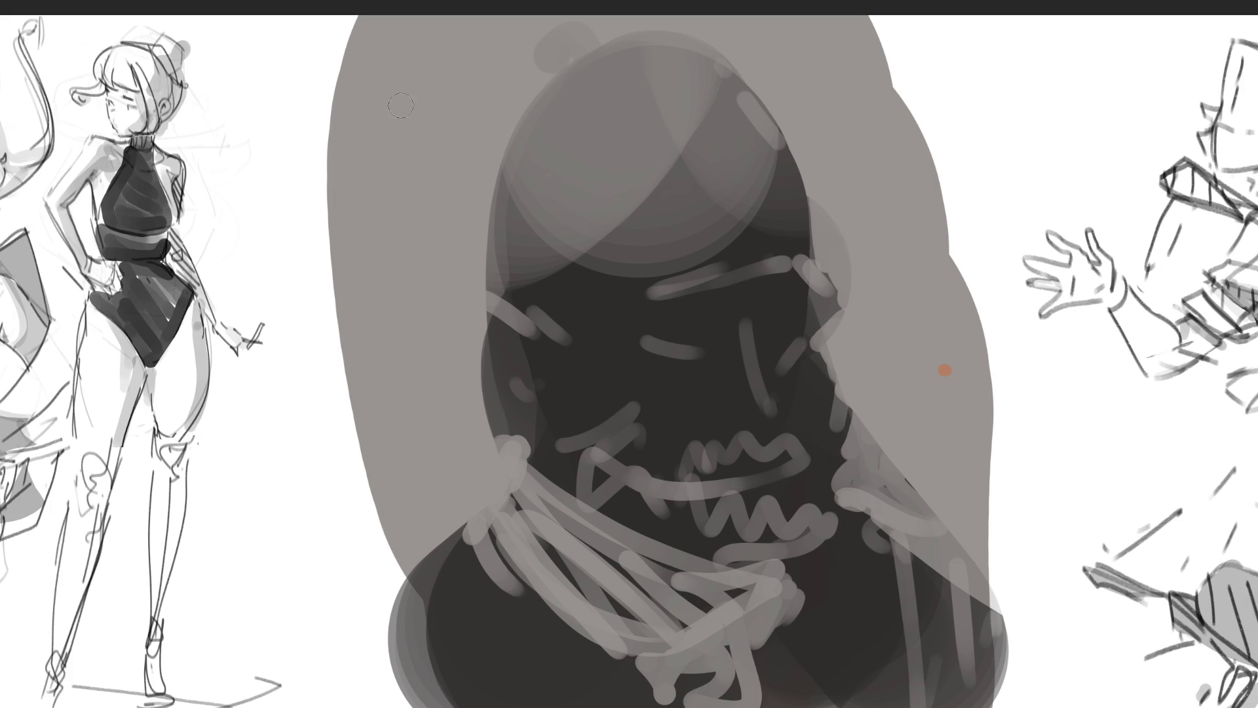
Step: Paint a large brown fill over the middle figure and erase its bulging sides straight
{"action": "mouse_move", "coordinate": [539, 85]}
{"action": "left_mouse_down"}
{"action": "mouse_move", "coordinate": [520, 127]}
{"action": "mouse_move", "coordinate": [848, 112]}
{"action": "mouse_move", "coordinate": [827, 60]}
{"action": "mouse_move", "coordinate": [828, 492]}
{"action": "left_mouse_up"}
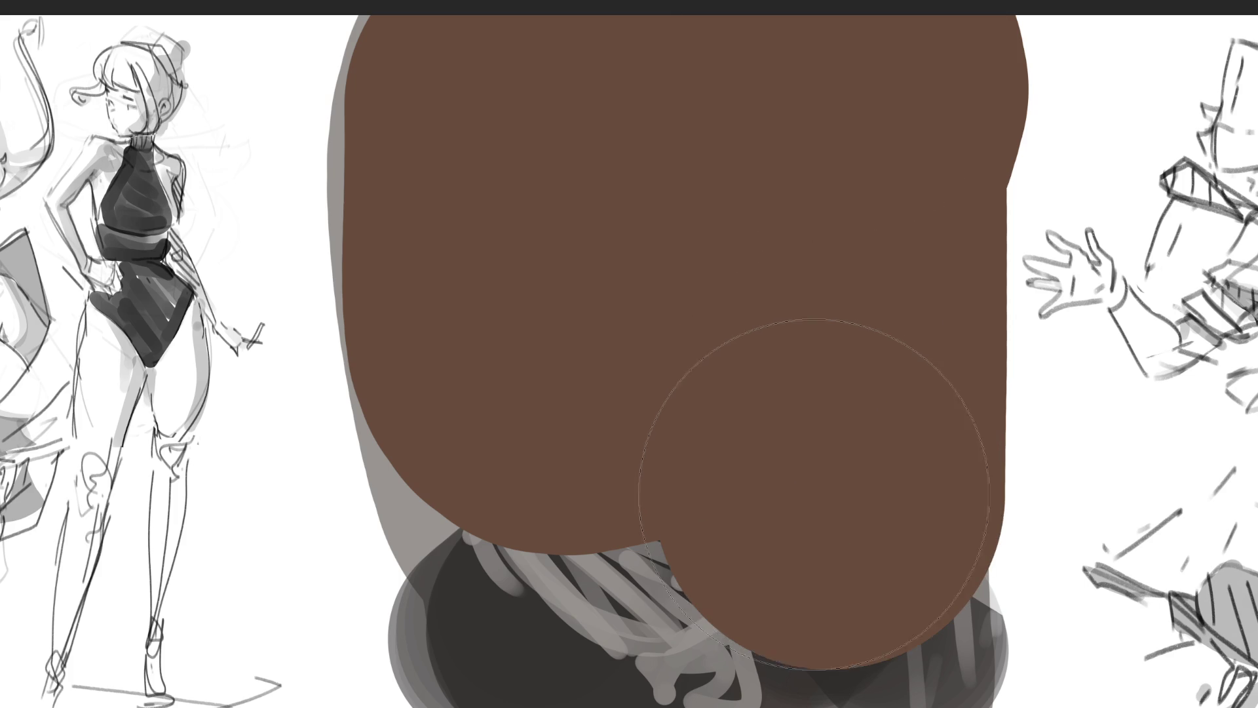
{"action": "mouse_move", "coordinate": [528, 359]}
{"action": "left_mouse_down"}
{"action": "mouse_move", "coordinate": [472, 478]}
{"action": "mouse_move", "coordinate": [514, 380]}
{"action": "mouse_move", "coordinate": [797, 598]}
{"action": "mouse_move", "coordinate": [820, 595]}
{"action": "left_mouse_up"}
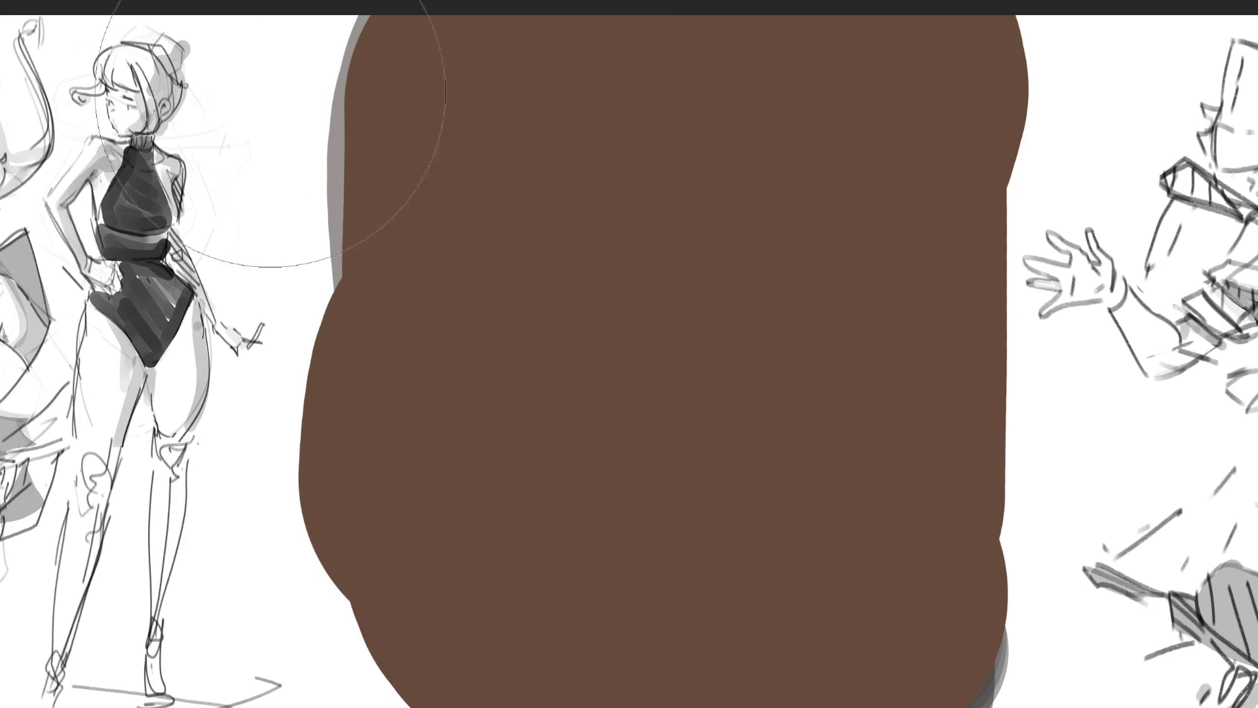
{"action": "left_click_drag", "start_coordinate": [213, 82], "coordinate": [216, 705]}
{"action": "mouse_move", "coordinate": [1118, 39]}
{"action": "left_mouse_down"}
{"action": "mouse_move", "coordinate": [1150, 704]}
{"action": "mouse_move", "coordinate": [1123, 603]}
{"action": "left_mouse_up"}
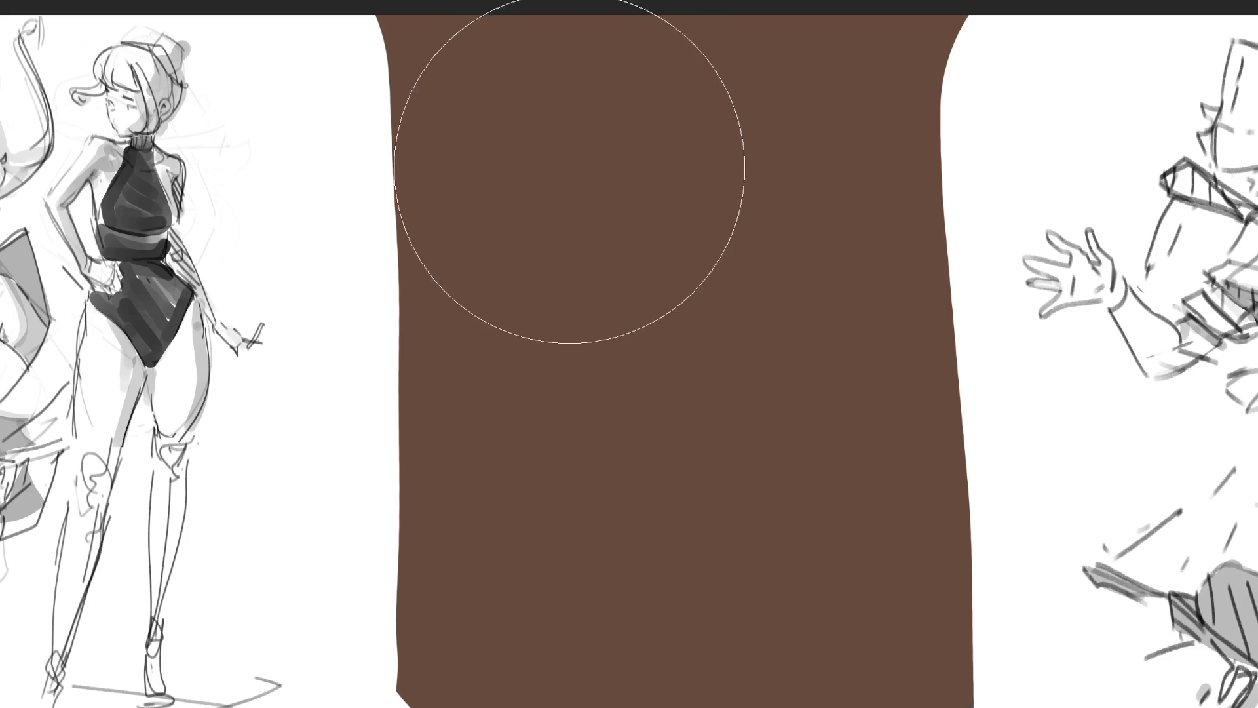
Step: With a smaller brush, paint dark brown shadow strokes at the upper left, lower left and right side
{"action": "key", "text": "bracketleft"}
{"action": "key", "text": "bracketleft"}
{"action": "key", "text": "bracketleft"}
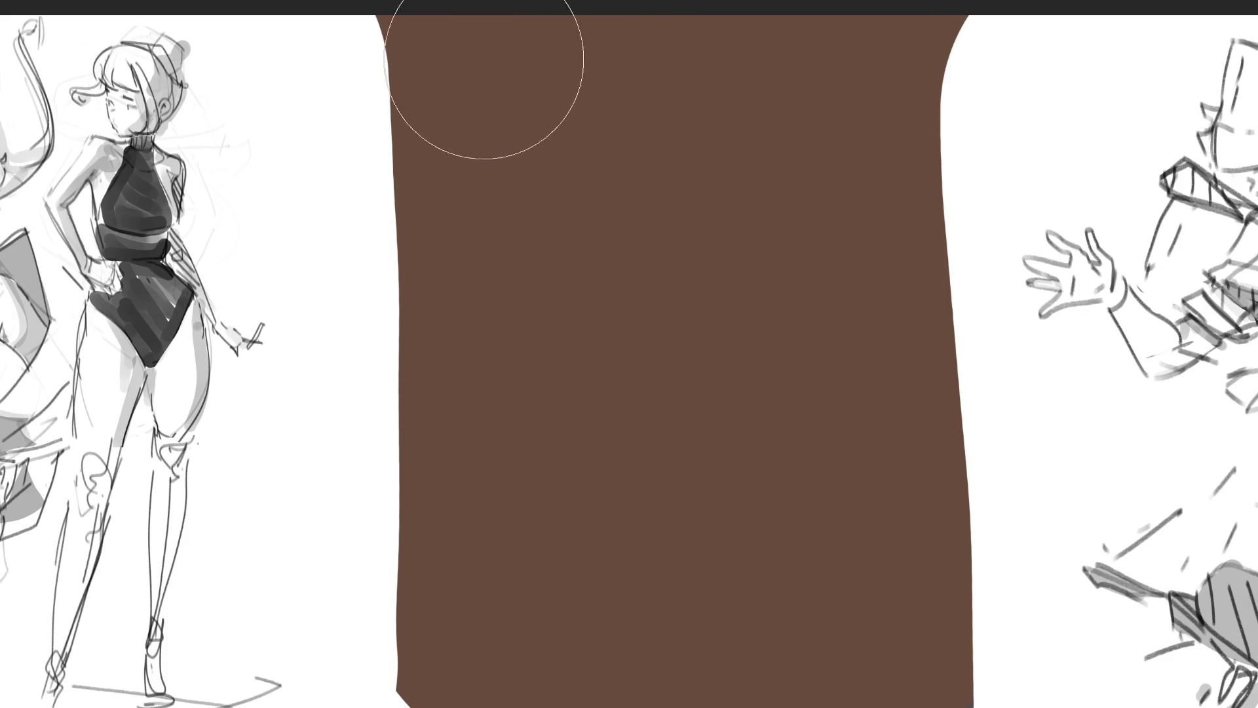
{"action": "left_click_drag", "start_coordinate": [465, 85], "coordinate": [544, 190]}
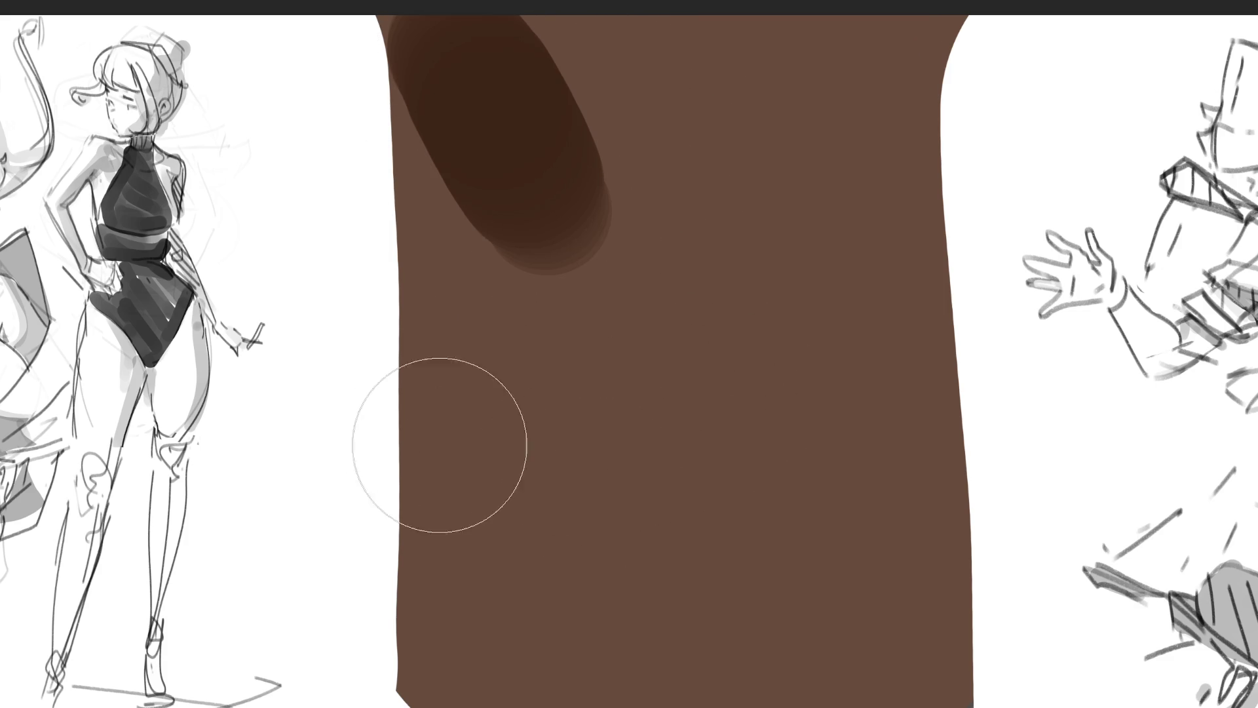
{"action": "left_click_drag", "start_coordinate": [446, 462], "coordinate": [482, 564]}
{"action": "mouse_move", "coordinate": [845, 246]}
{"action": "left_mouse_down"}
{"action": "mouse_move", "coordinate": [744, 519]}
{"action": "mouse_move", "coordinate": [846, 459]}
{"action": "left_mouse_up"}
{"action": "mouse_move", "coordinate": [870, 216]}
{"action": "left_mouse_down"}
{"action": "mouse_move", "coordinate": [871, 236]}
{"action": "mouse_move", "coordinate": [823, 224]}
{"action": "mouse_move", "coordinate": [813, 275]}
{"action": "left_mouse_up"}
{"action": "mouse_move", "coordinate": [576, 144]}
{"action": "left_mouse_down"}
{"action": "mouse_move", "coordinate": [632, 188]}
{"action": "mouse_move", "coordinate": [767, 203]}
{"action": "left_mouse_up"}
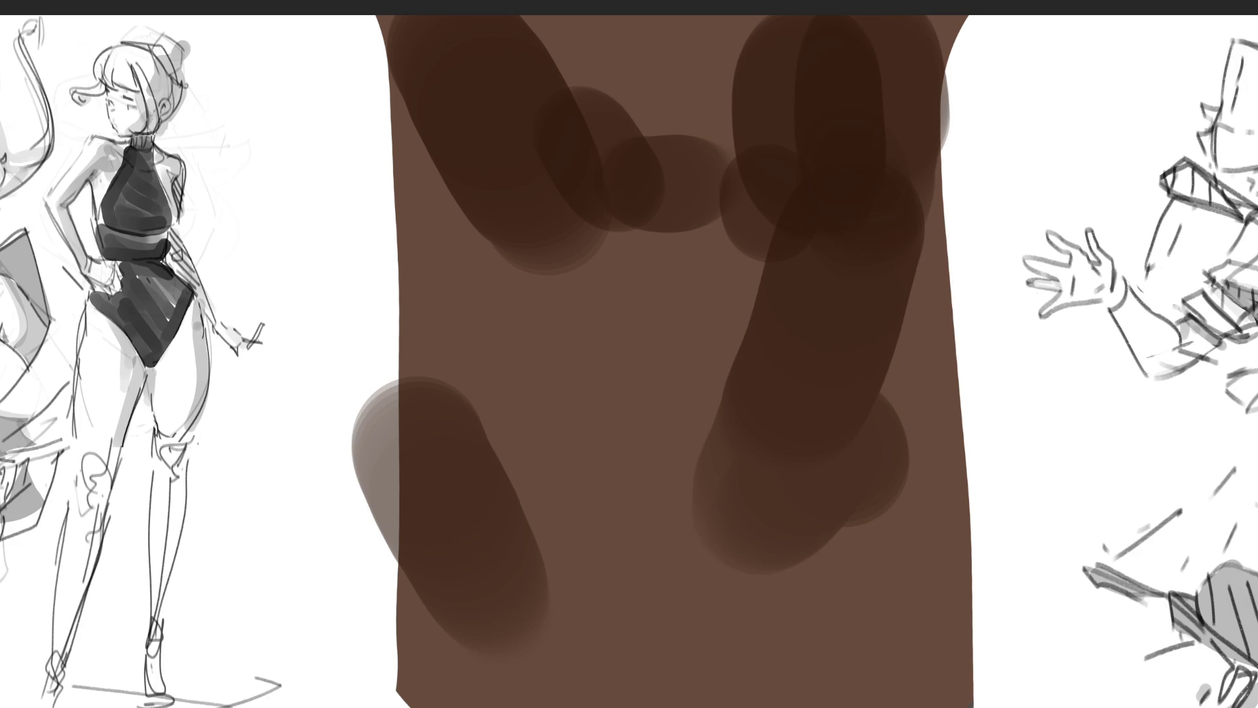
Step: Dab light orange brow, nose, cheek and lower-torso shapes, then a pale grey right eye
{"action": "left_click", "coordinate": [594, 106]}
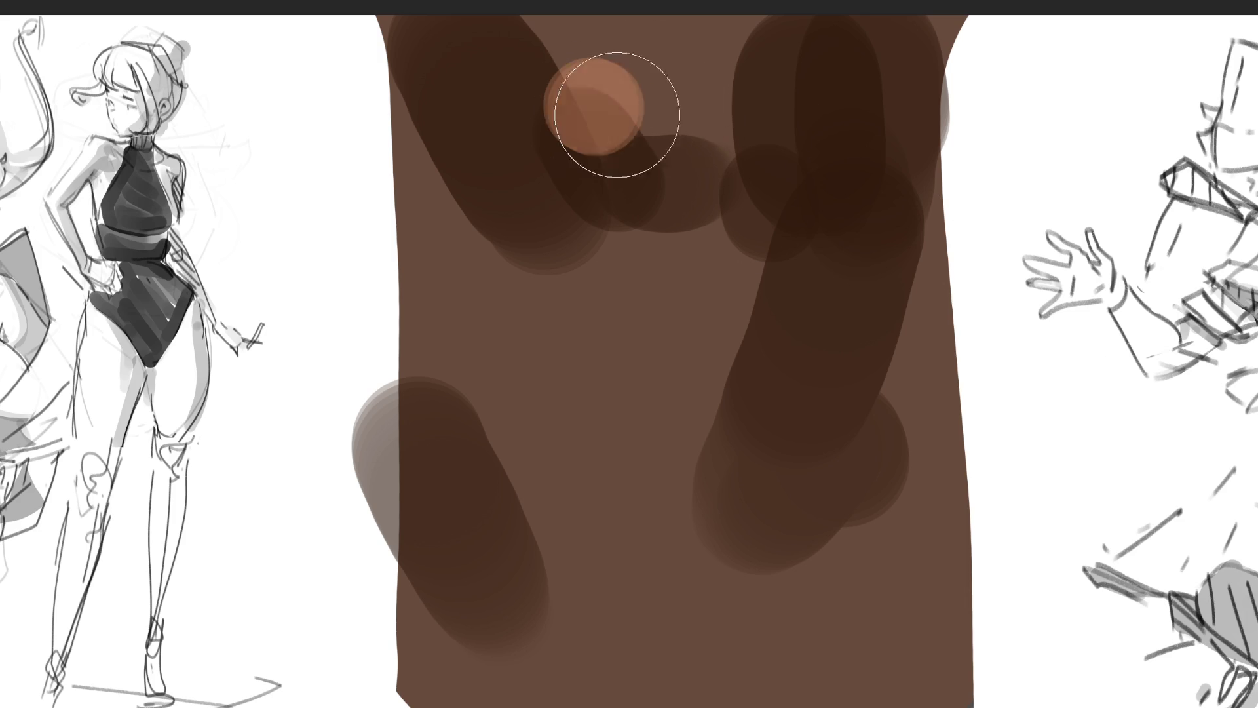
{"action": "left_click_drag", "start_coordinate": [598, 108], "coordinate": [729, 115]}
{"action": "left_click_drag", "start_coordinate": [656, 195], "coordinate": [647, 270]}
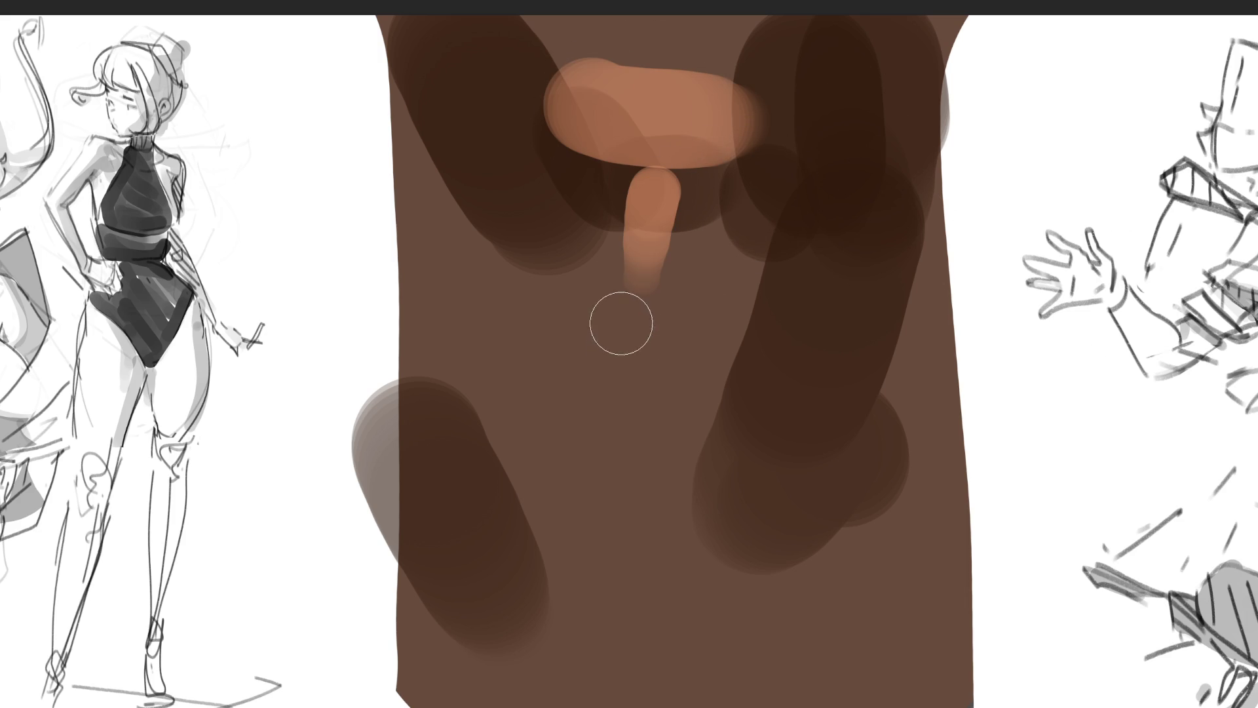
{"action": "mouse_move", "coordinate": [575, 229]}
{"action": "left_mouse_down"}
{"action": "mouse_move", "coordinate": [646, 267]}
{"action": "mouse_move", "coordinate": [761, 272]}
{"action": "left_mouse_up"}
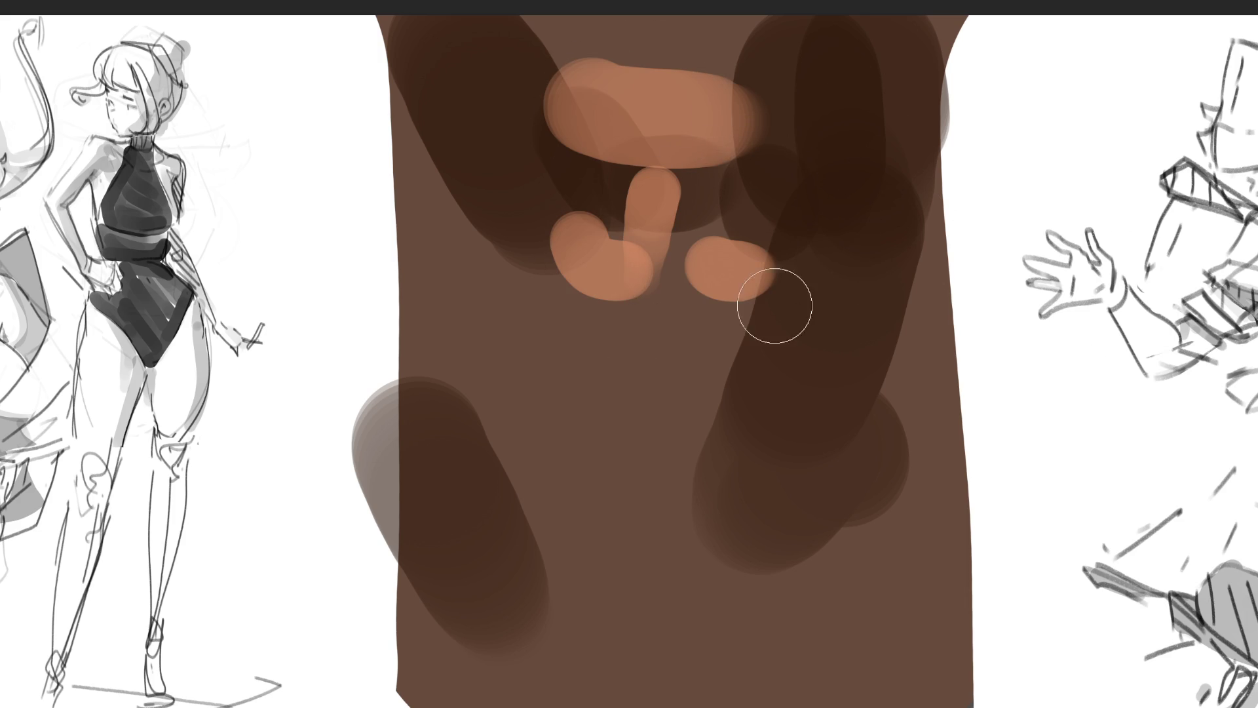
{"action": "left_click_drag", "start_coordinate": [593, 331], "coordinate": [672, 382]}
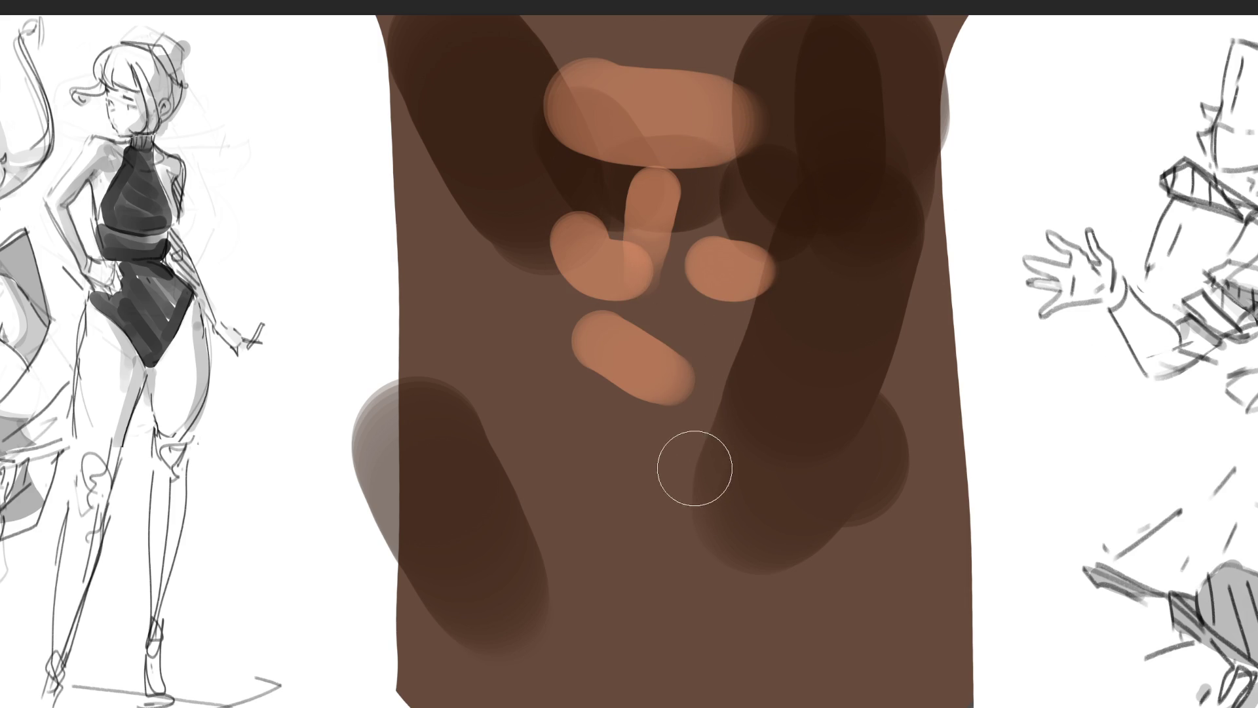
{"action": "left_click_drag", "start_coordinate": [629, 423], "coordinate": [669, 485]}
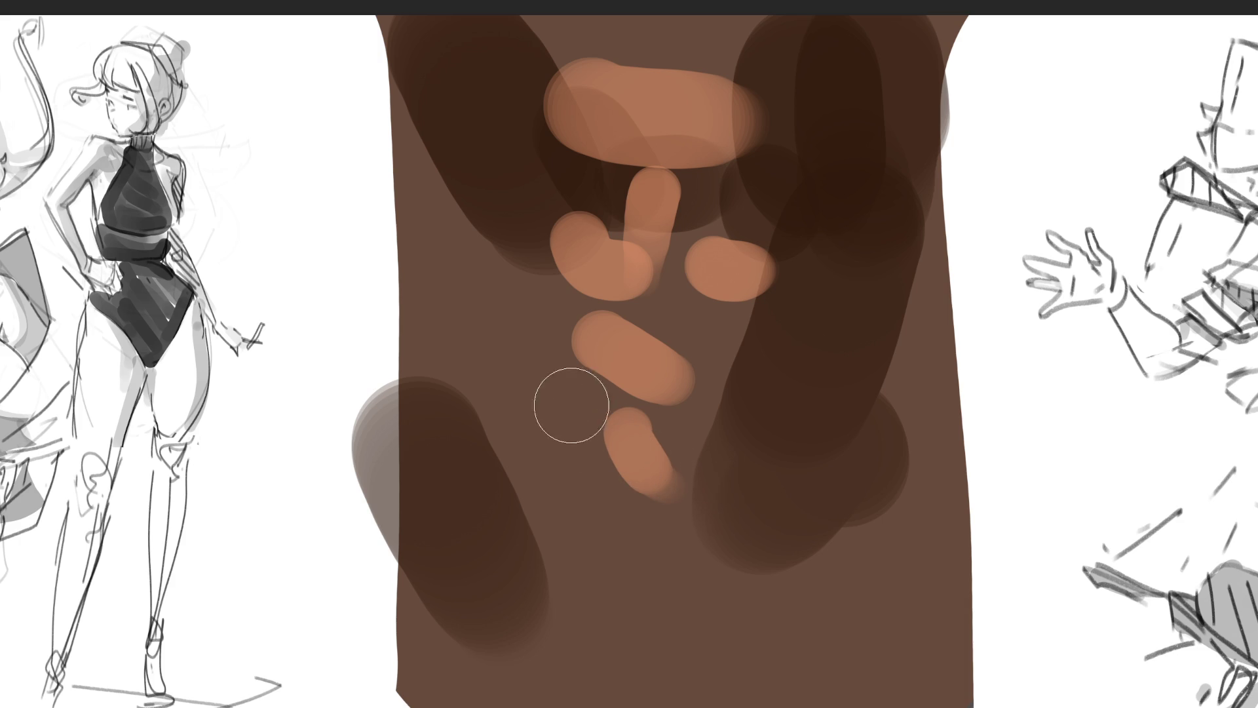
{"action": "left_click_drag", "start_coordinate": [556, 387], "coordinate": [585, 488]}
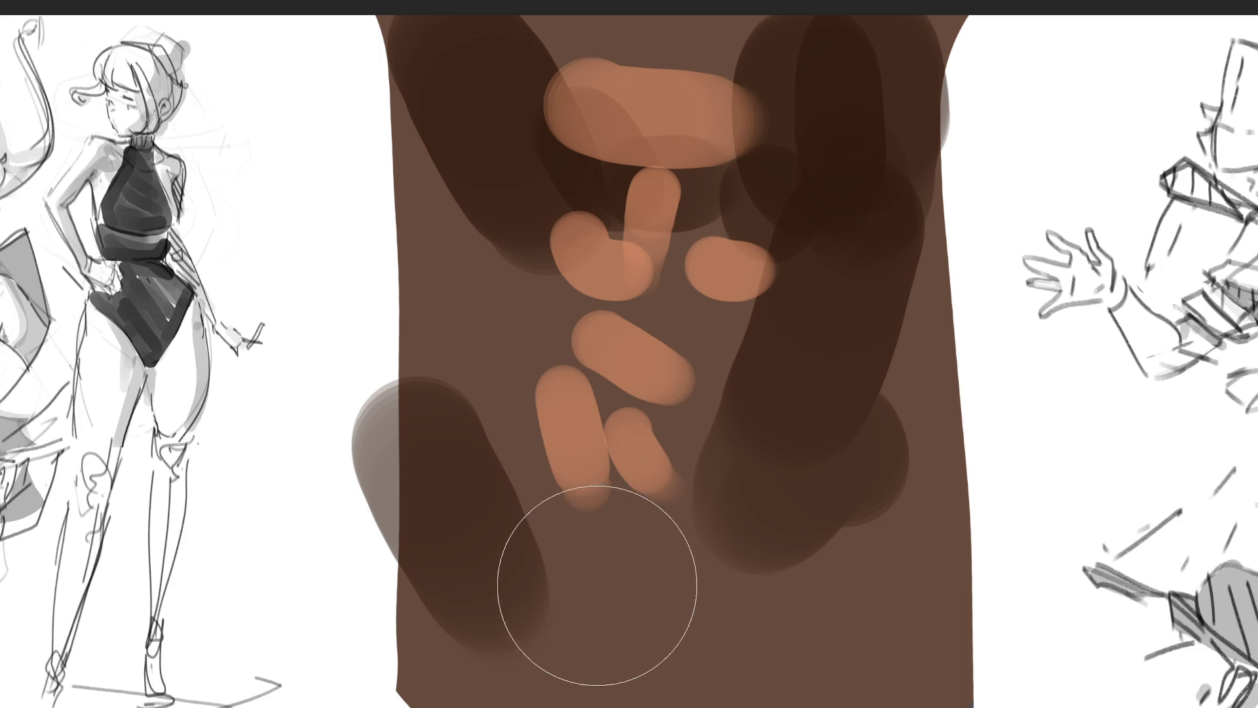
{"action": "left_click_drag", "start_coordinate": [630, 596], "coordinate": [787, 649]}
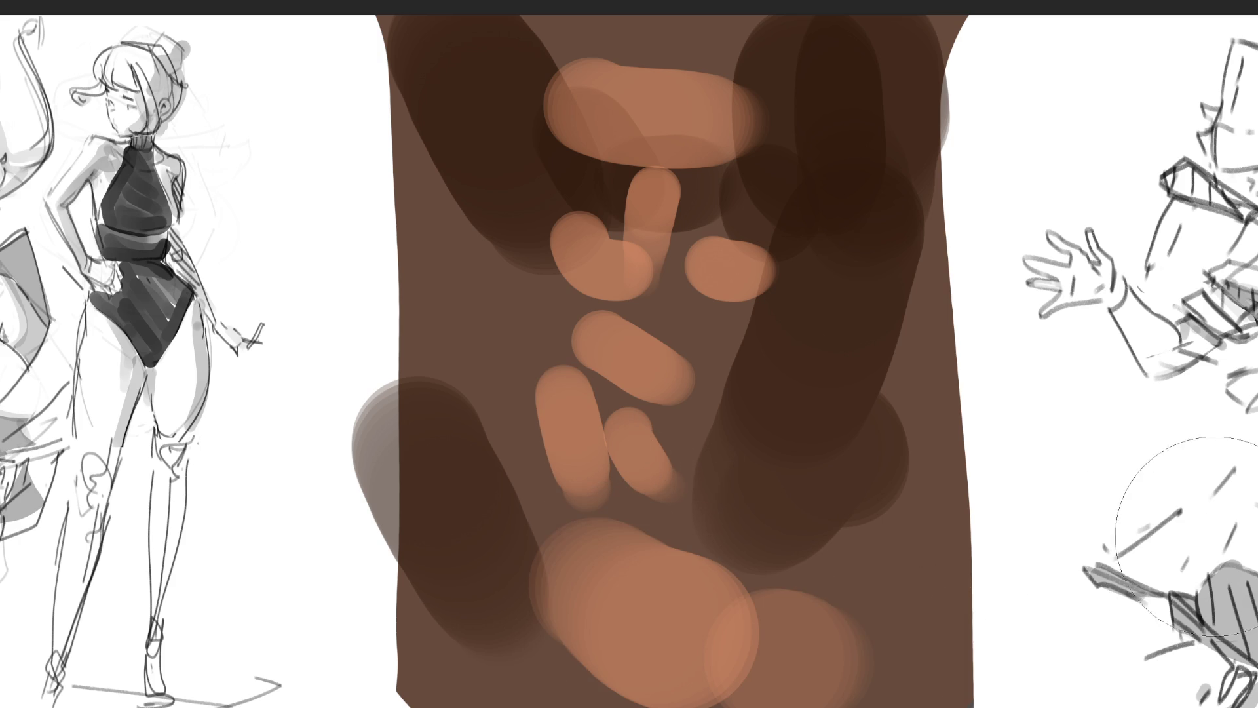
{"action": "key", "text": "bracketleft"}
{"action": "key", "text": "bracketleft"}
{"action": "key", "text": "bracketleft"}
{"action": "left_click", "coordinate": [729, 230]}
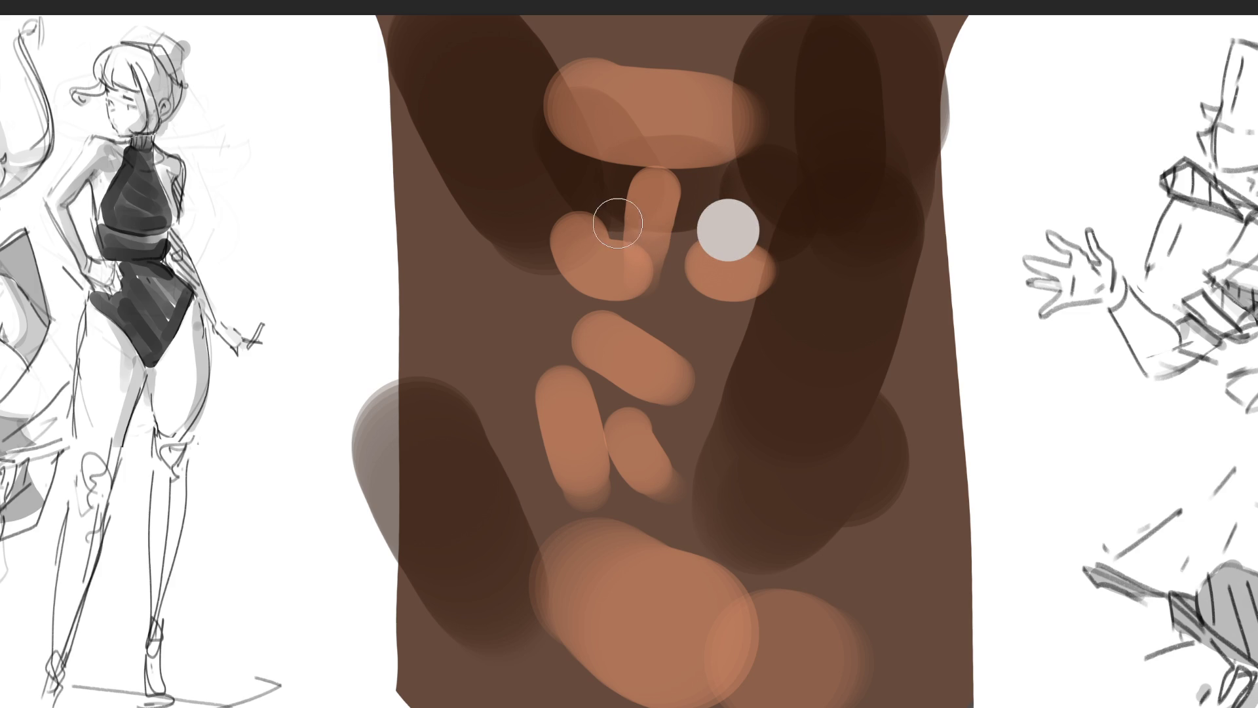
Step: Add the left pale grey eye, dark eyelids over both eyes and a dark mouth
{"action": "left_click", "coordinate": [606, 224]}
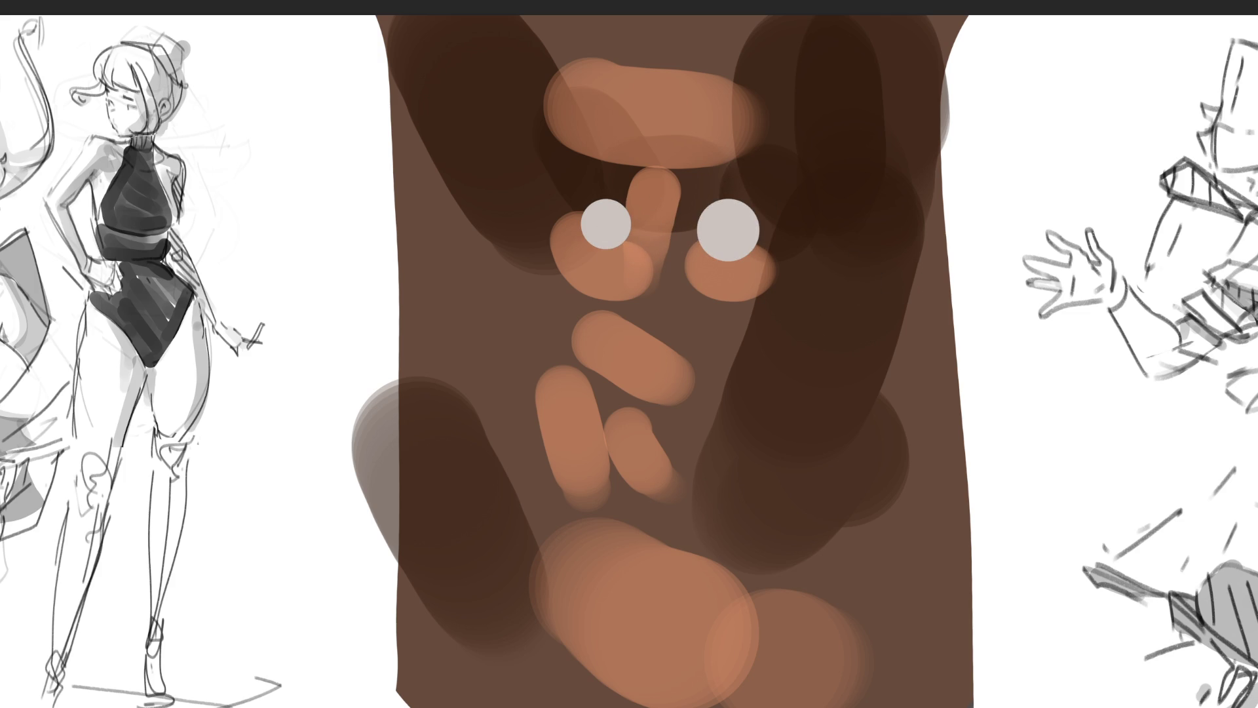
{"action": "left_click_drag", "start_coordinate": [688, 208], "coordinate": [768, 209]}
{"action": "left_click_drag", "start_coordinate": [590, 199], "coordinate": [645, 220]}
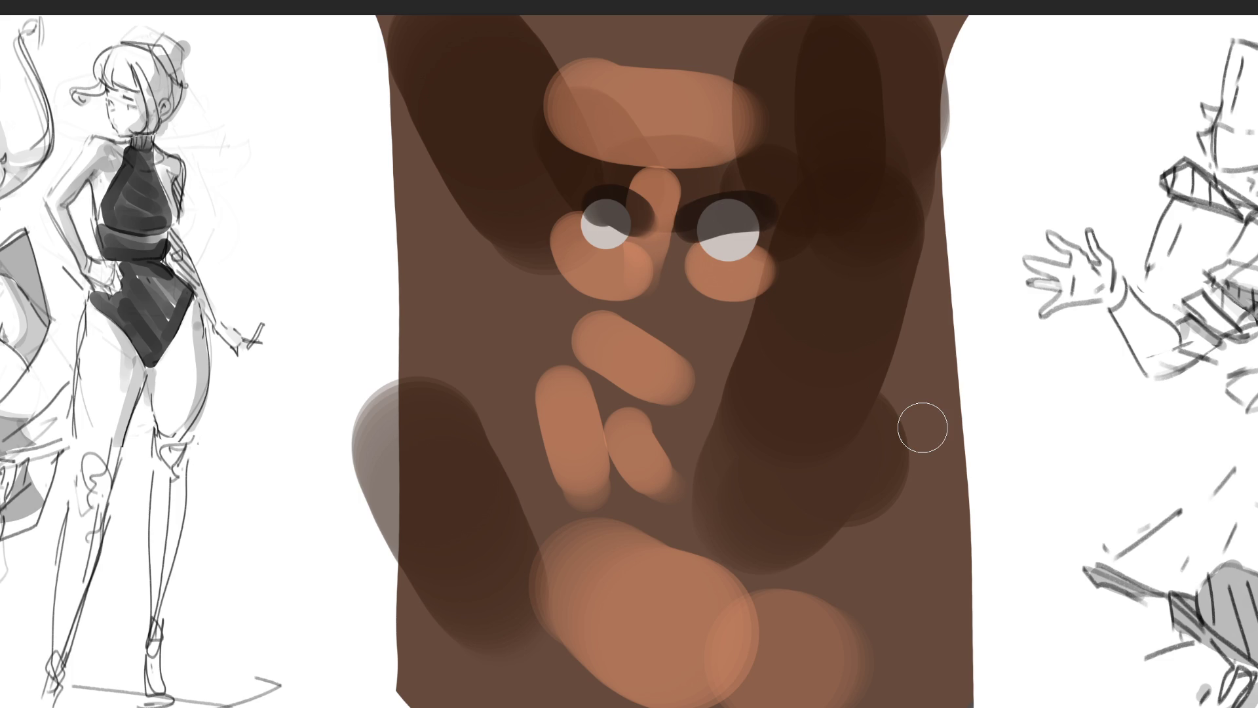
{"action": "mouse_move", "coordinate": [623, 356]}
{"action": "left_mouse_down"}
{"action": "mouse_move", "coordinate": [673, 353]}
{"action": "mouse_move", "coordinate": [668, 336]}
{"action": "left_mouse_up"}
{"action": "mouse_move", "coordinate": [635, 414]}
{"action": "left_mouse_down"}
{"action": "mouse_move", "coordinate": [672, 444]}
{"action": "mouse_move", "coordinate": [661, 459]}
{"action": "left_mouse_up"}
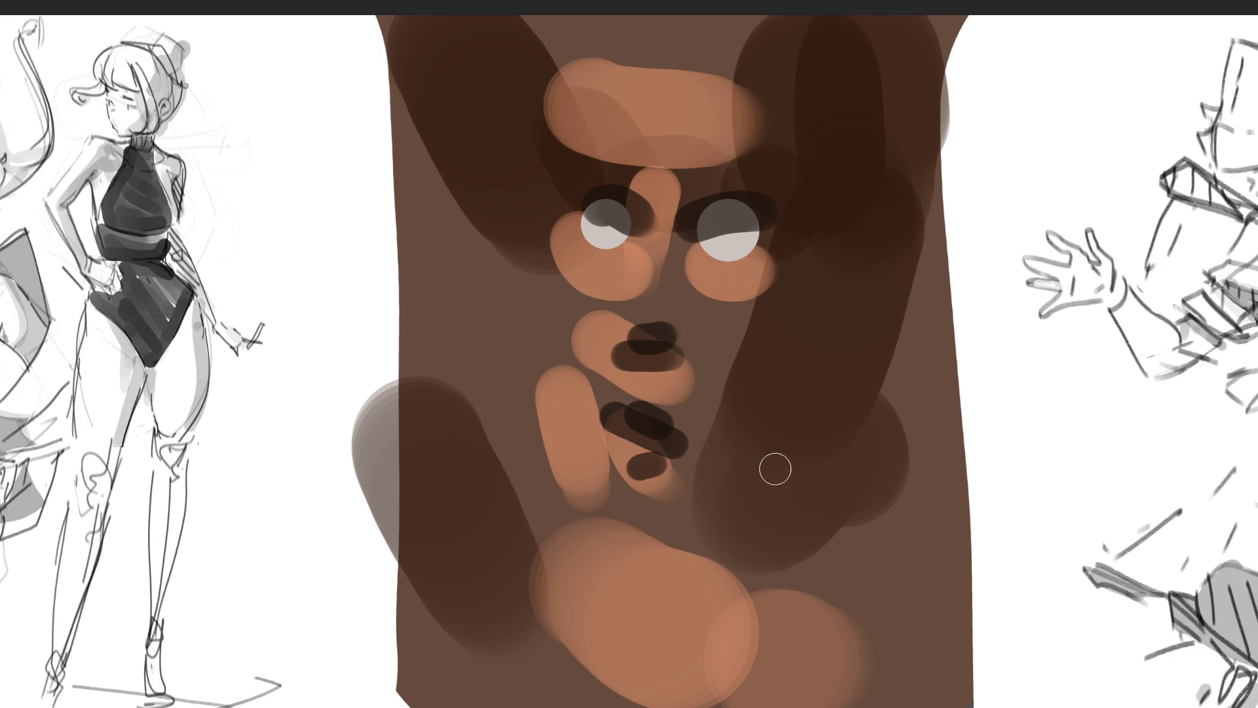
Step: Paint dark vertical hair strands on the right, dark forehead strokes and a light grey forehead stroke
{"action": "left_click_drag", "start_coordinate": [876, 342], "coordinate": [880, 474]}
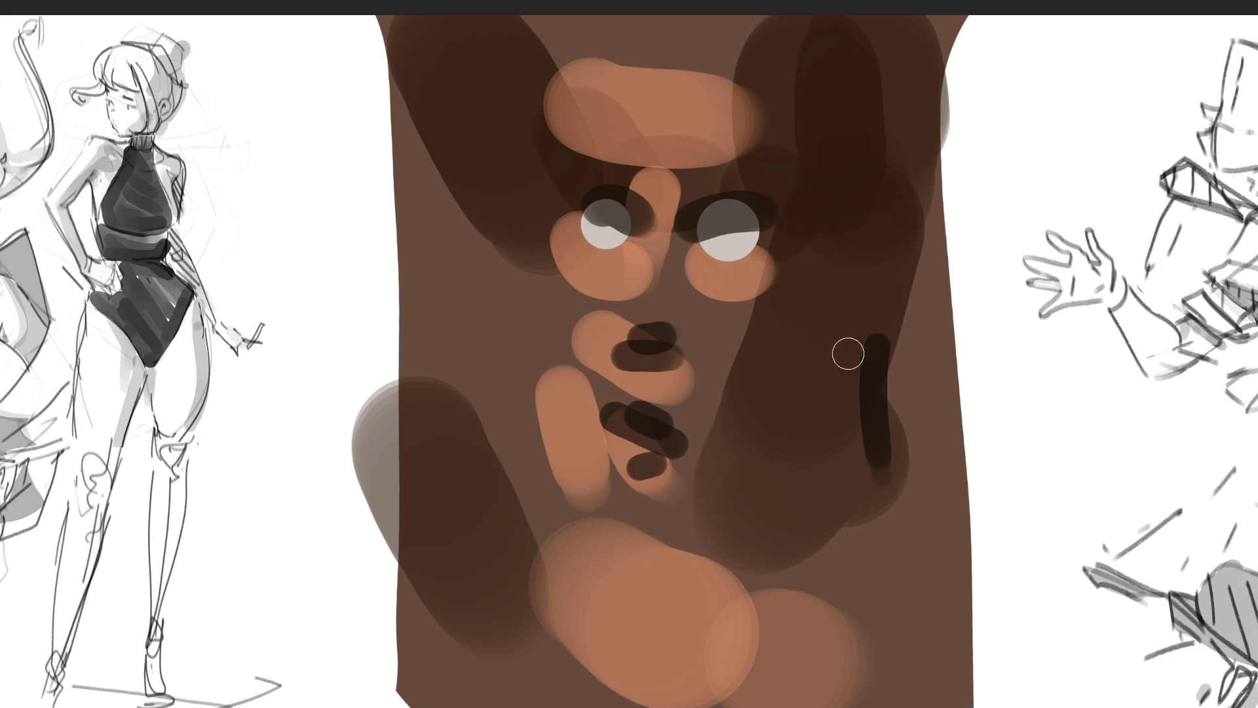
{"action": "left_click_drag", "start_coordinate": [813, 46], "coordinate": [822, 227]}
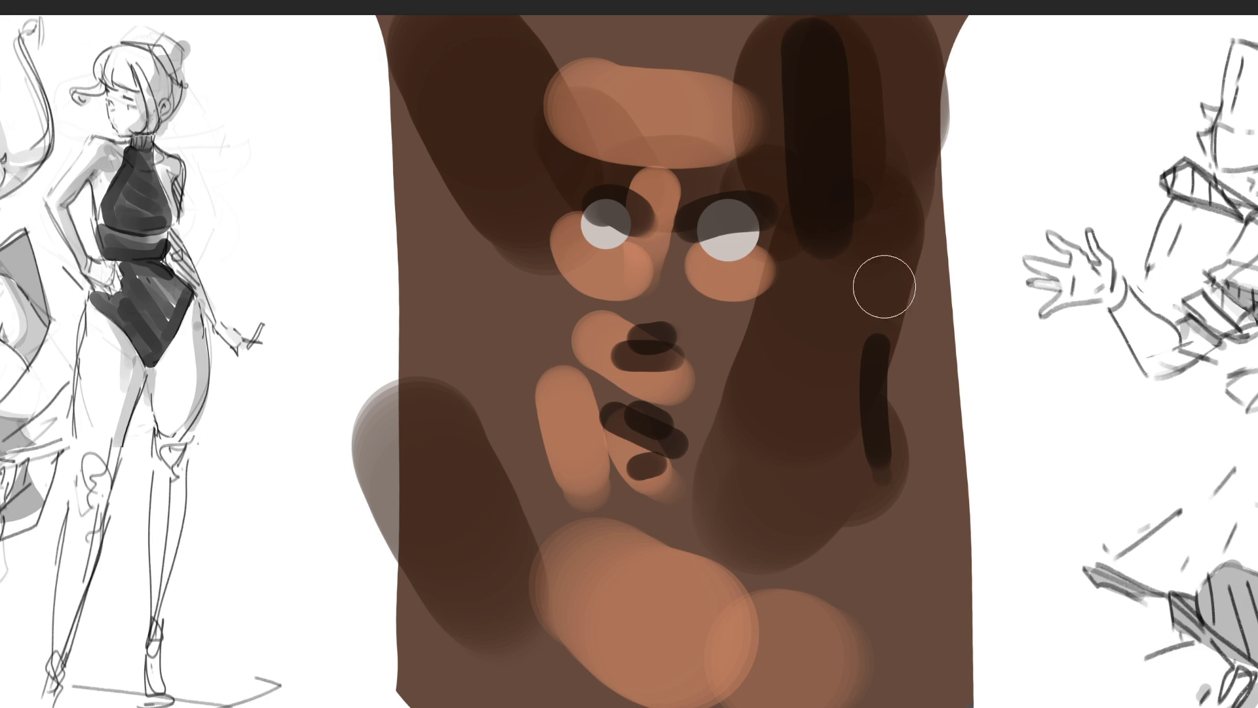
{"action": "left_click_drag", "start_coordinate": [855, 30], "coordinate": [869, 304]}
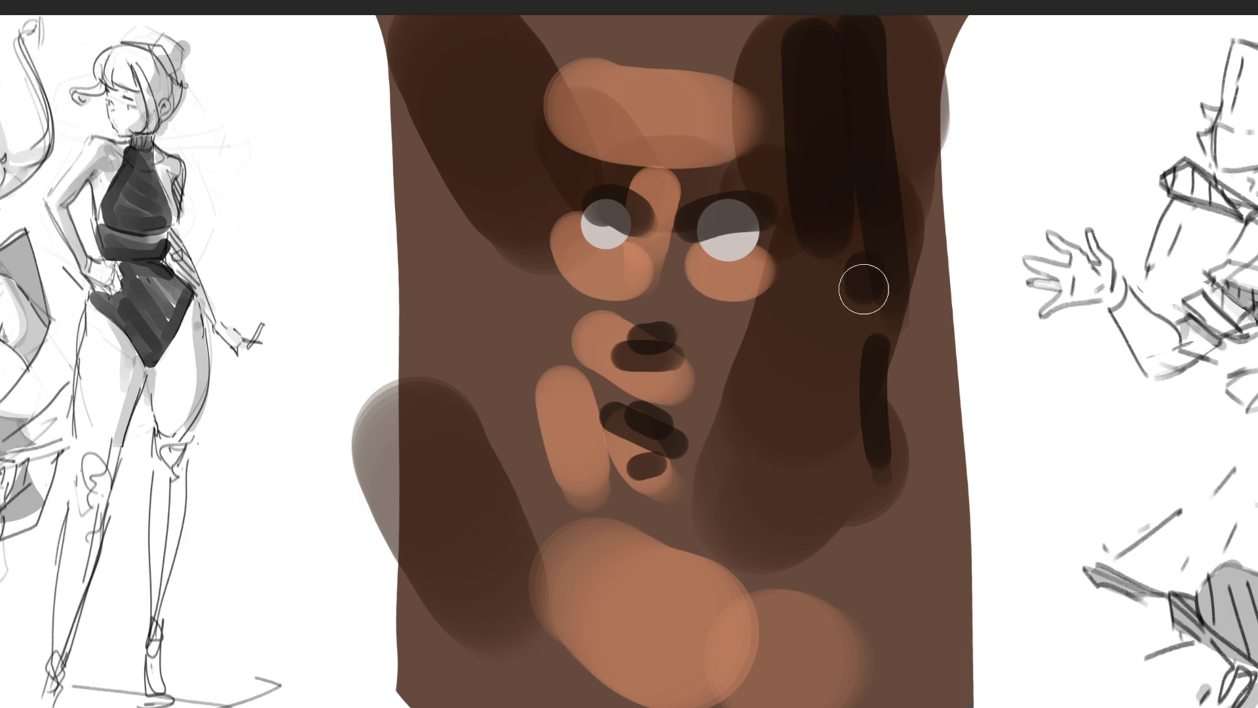
{"action": "mouse_move", "coordinate": [571, 76]}
{"action": "left_mouse_down"}
{"action": "mouse_move", "coordinate": [610, 67]}
{"action": "mouse_move", "coordinate": [777, 113]}
{"action": "mouse_move", "coordinate": [777, 157]}
{"action": "left_mouse_up"}
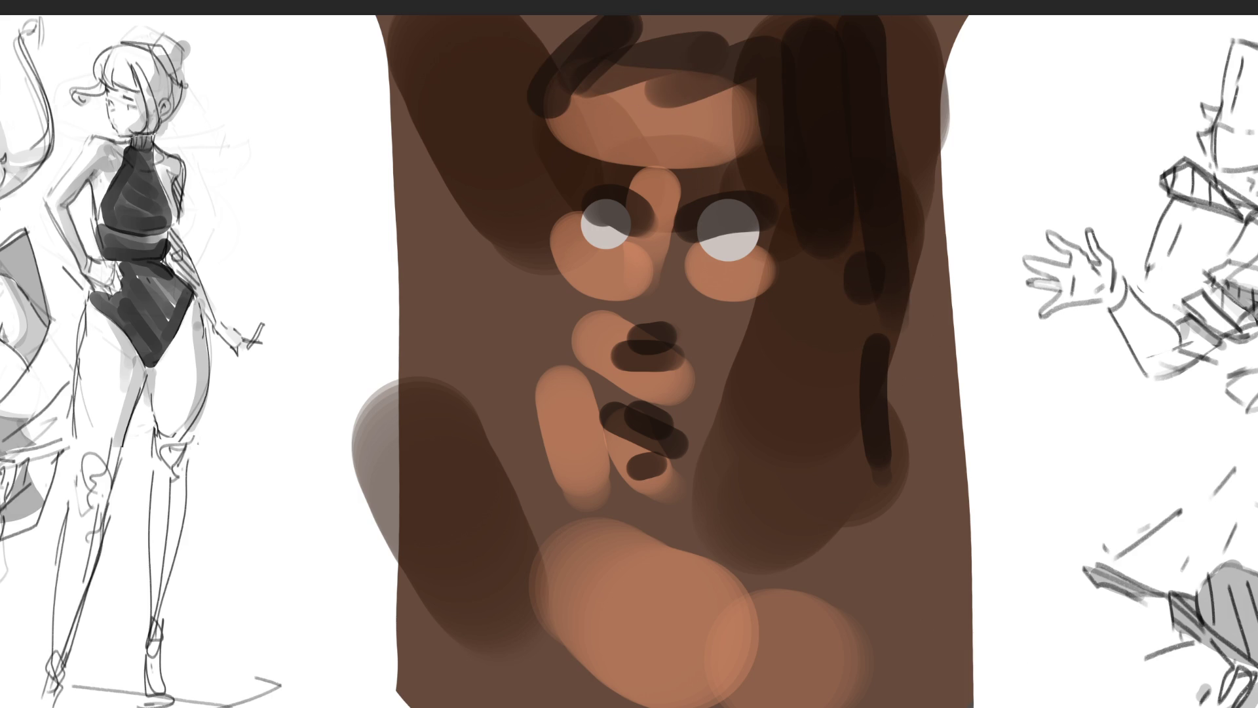
{"action": "left_click_drag", "start_coordinate": [551, 47], "coordinate": [767, 41]}
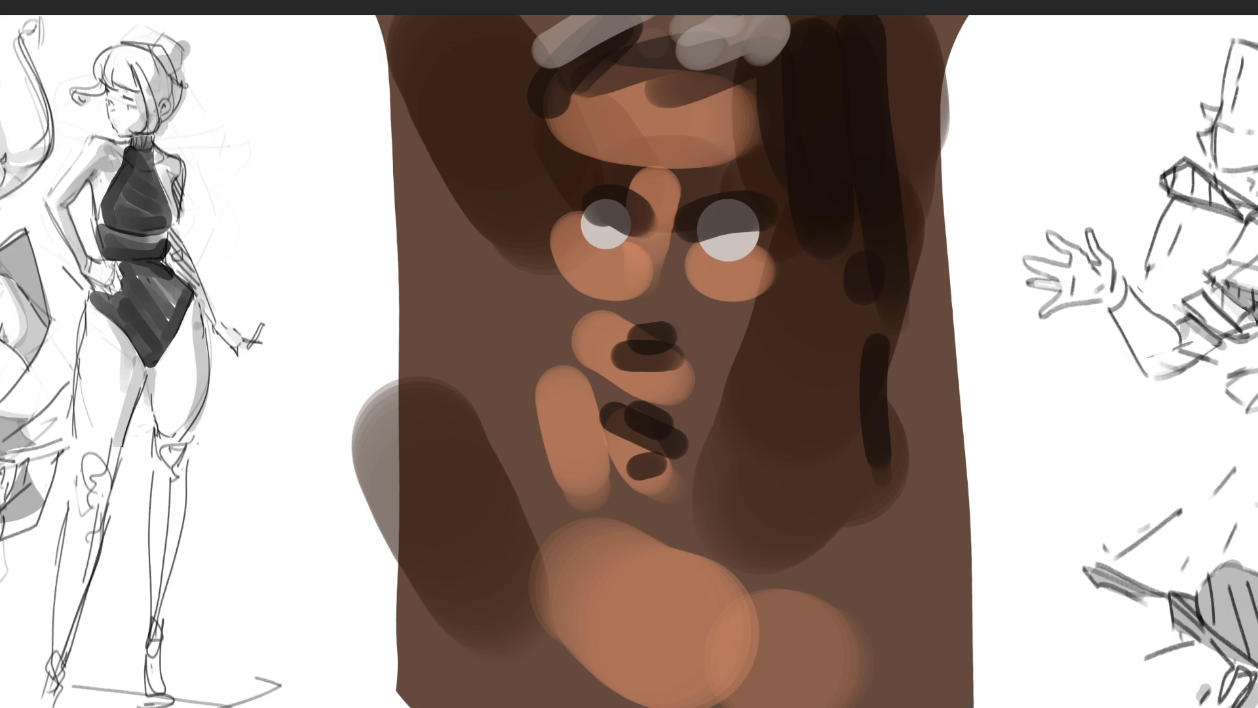
Step: Add pale yellow highlights on the forehead, nose and under the right eye, and fill both eyes pale
{"action": "mouse_move", "coordinate": [652, 29]}
{"action": "left_mouse_down"}
{"action": "mouse_move", "coordinate": [773, 59]}
{"action": "mouse_move", "coordinate": [734, 46]}
{"action": "left_mouse_up"}
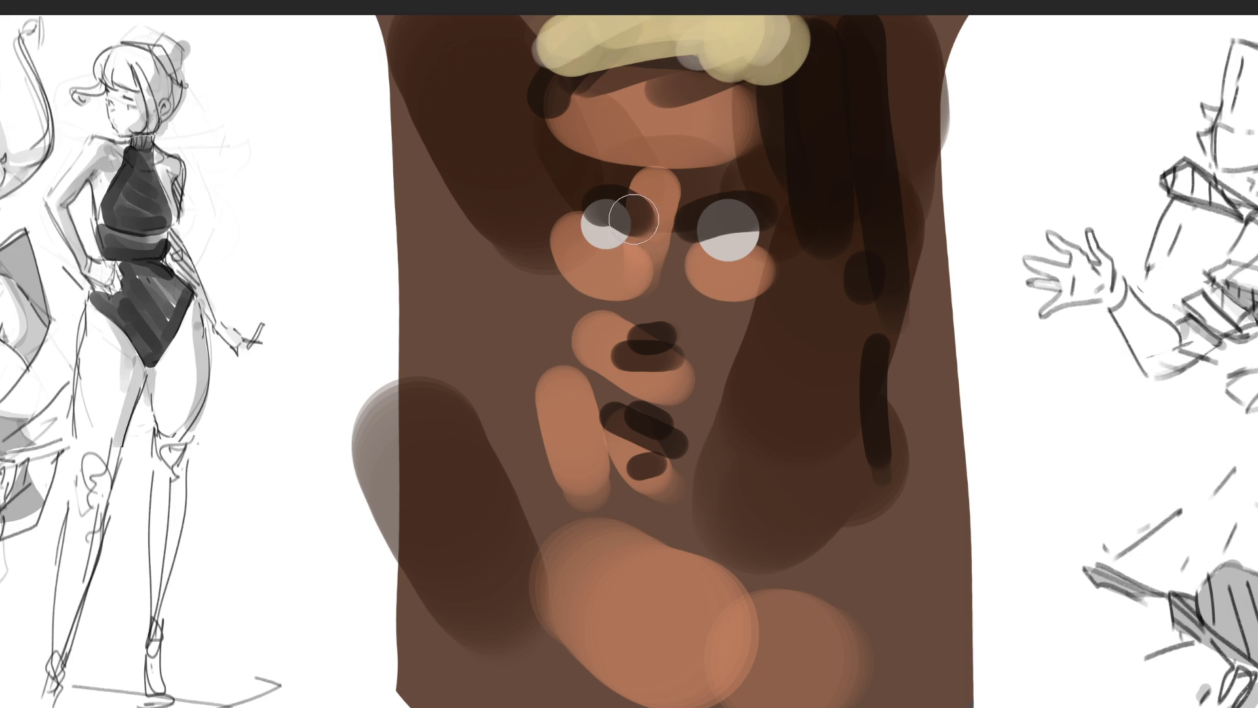
{"action": "left_click_drag", "start_coordinate": [645, 216], "coordinate": [639, 298]}
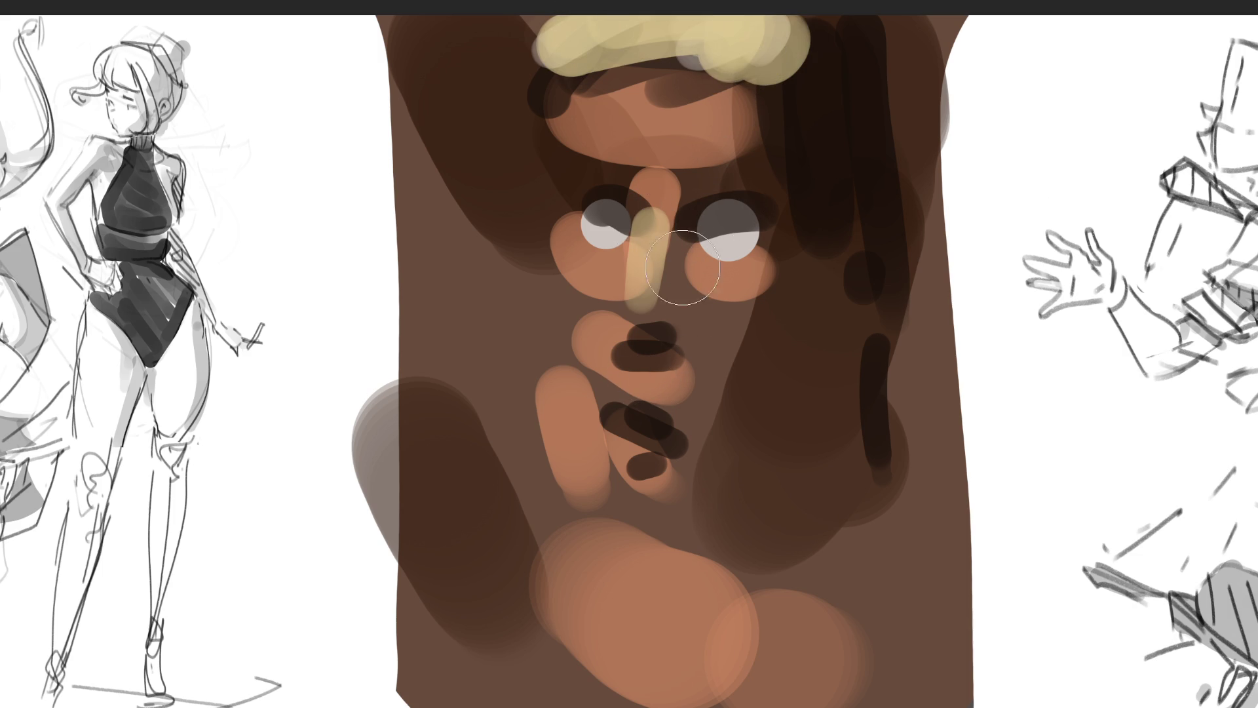
{"action": "left_click_drag", "start_coordinate": [696, 263], "coordinate": [718, 279]}
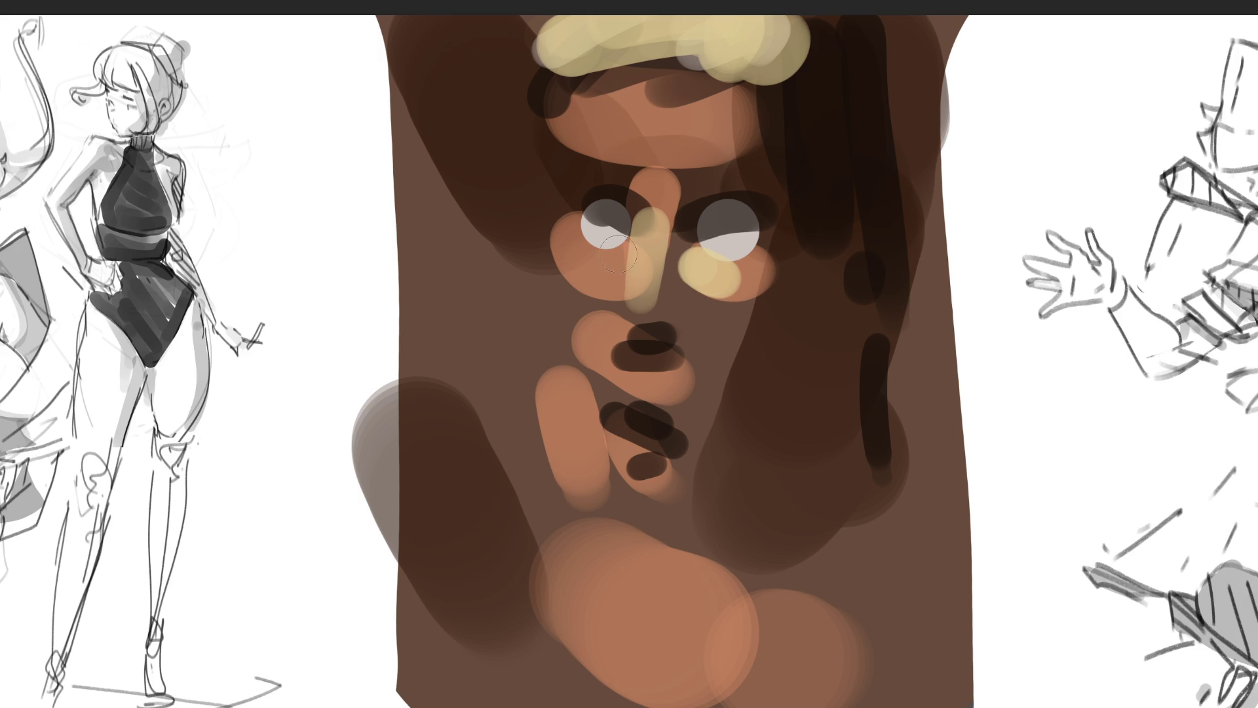
{"action": "left_click_drag", "start_coordinate": [609, 229], "coordinate": [601, 232]}
{"action": "left_click", "coordinate": [724, 240]}
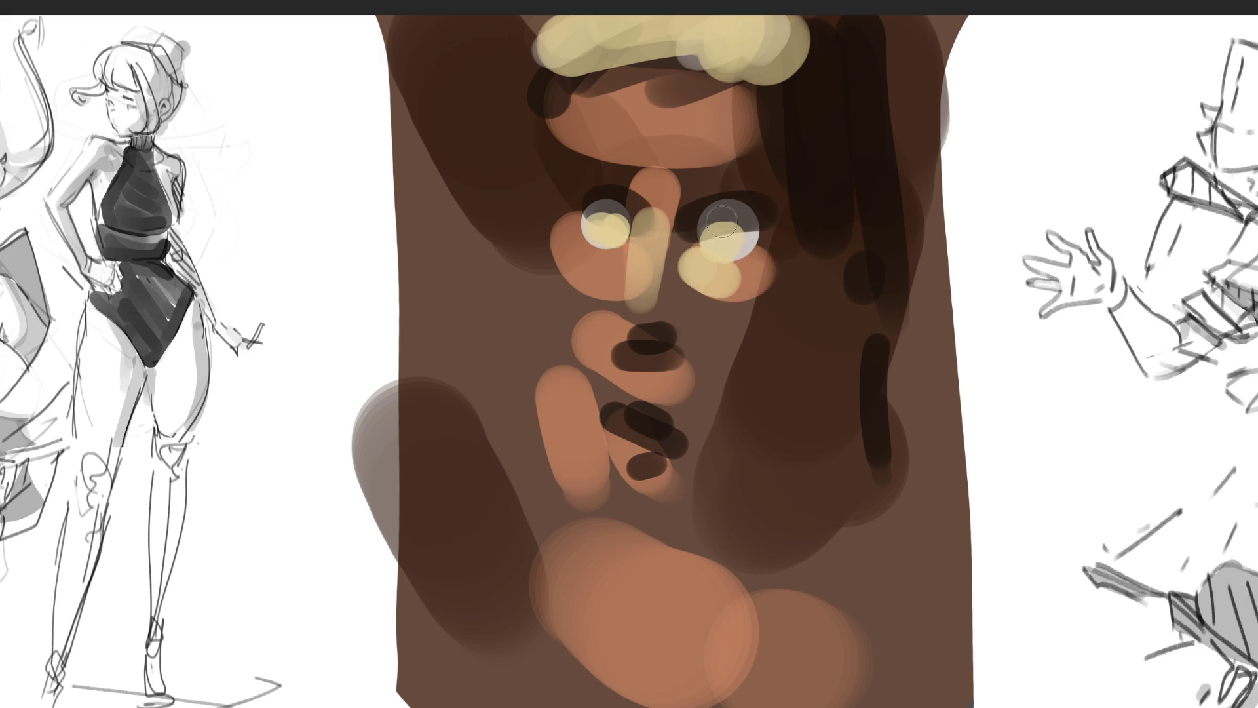
Step: Paint dark pupils in both eyes and thick dark eyebrows above them
{"action": "left_click_drag", "start_coordinate": [721, 218], "coordinate": [743, 217]}
{"action": "left_click_drag", "start_coordinate": [600, 211], "coordinate": [630, 228]}
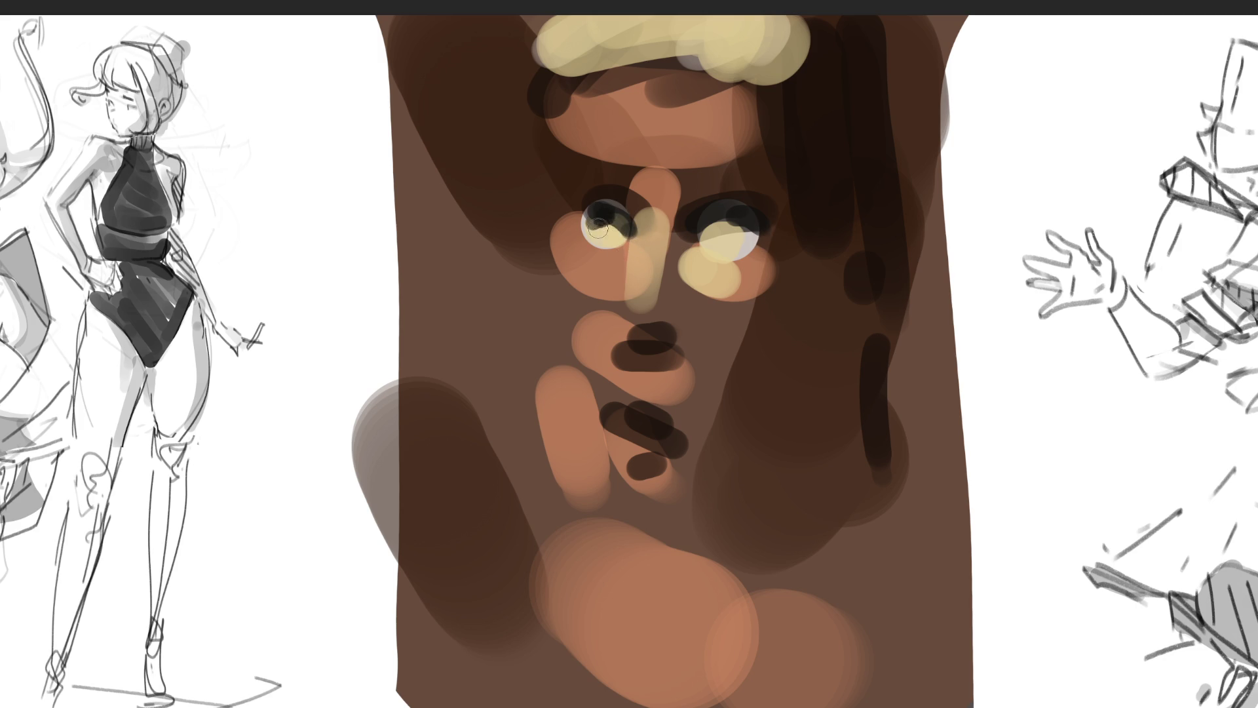
{"action": "left_click_drag", "start_coordinate": [734, 227], "coordinate": [719, 225]}
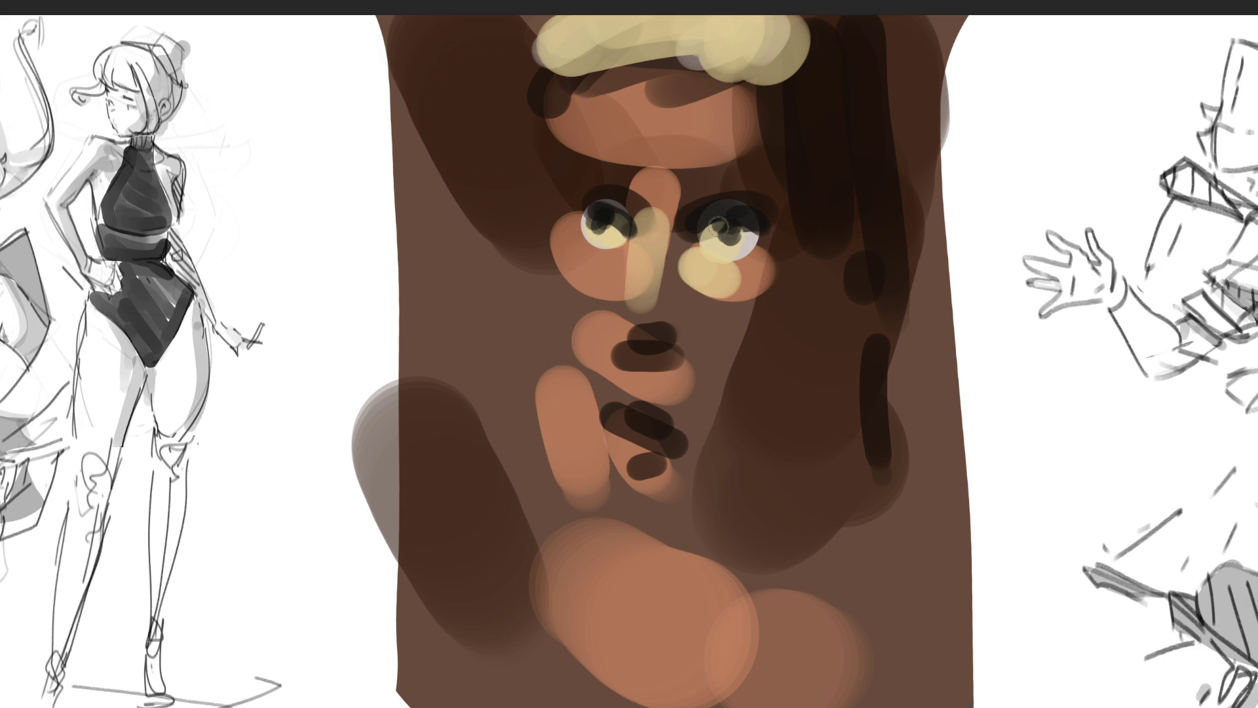
{"action": "left_click_drag", "start_coordinate": [669, 175], "coordinate": [764, 161]}
{"action": "left_click_drag", "start_coordinate": [580, 171], "coordinate": [618, 174]}
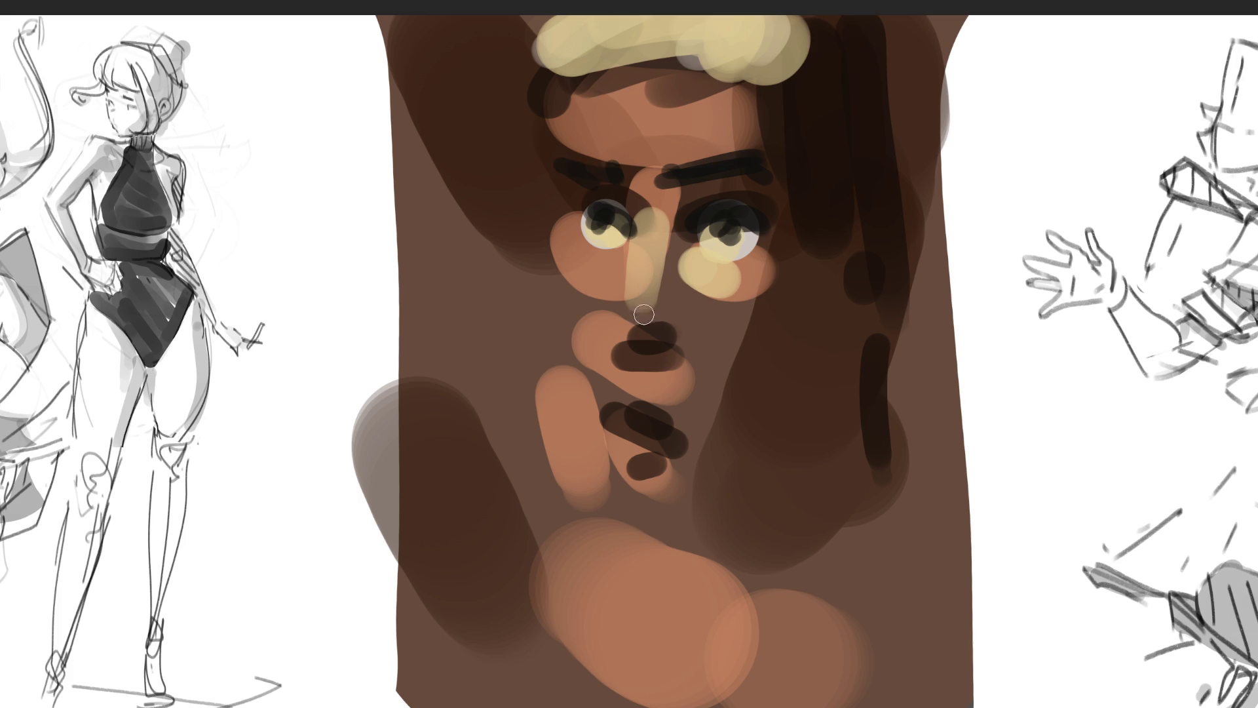
Step: Paint dark upper-lip, mouth, under-chin and right-cheek strokes, then glaze the face with a large translucent dark stroke
{"action": "left_click_drag", "start_coordinate": [654, 364], "coordinate": [660, 381]}
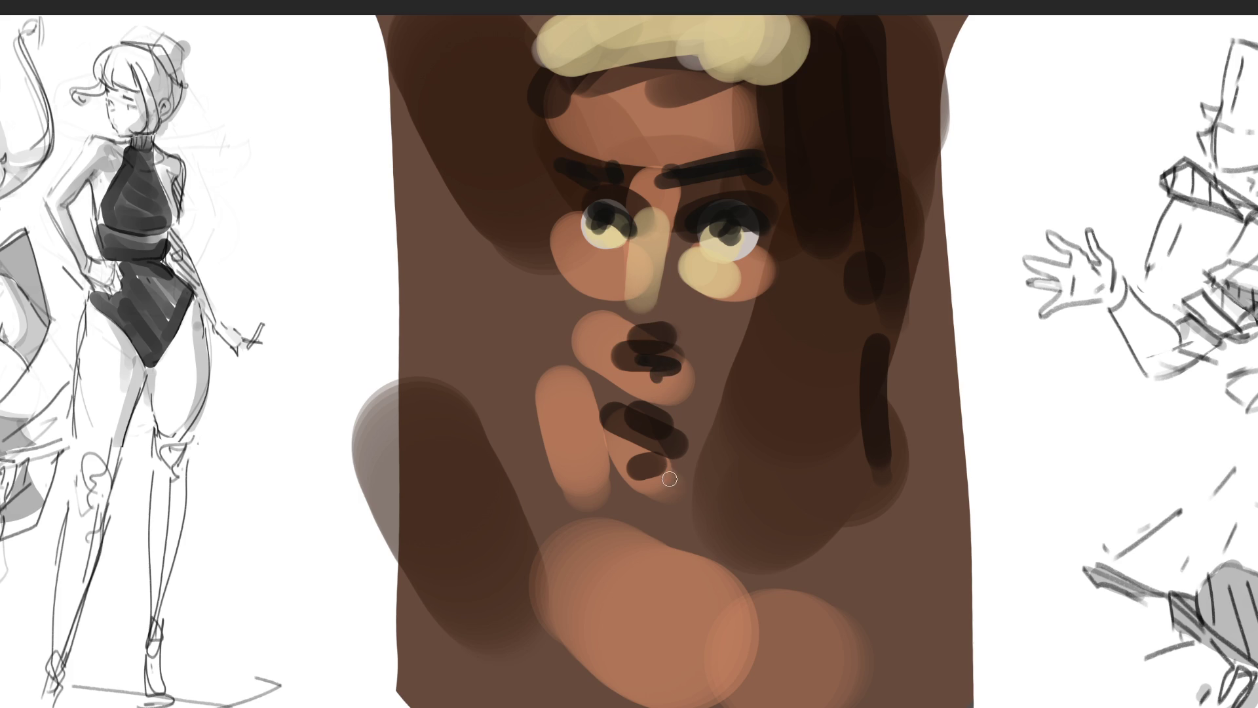
{"action": "mouse_move", "coordinate": [607, 414]}
{"action": "left_mouse_down"}
{"action": "mouse_move", "coordinate": [696, 451]}
{"action": "mouse_move", "coordinate": [682, 463]}
{"action": "left_mouse_up"}
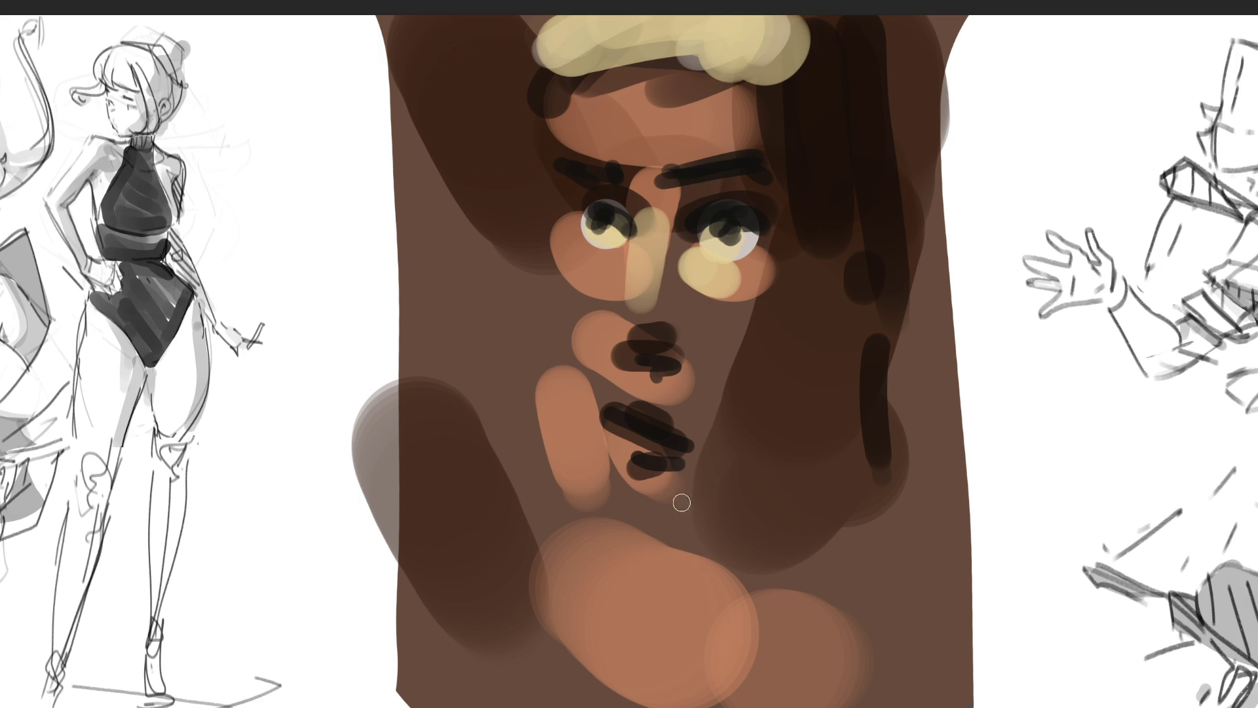
{"action": "left_click_drag", "start_coordinate": [613, 493], "coordinate": [691, 511]}
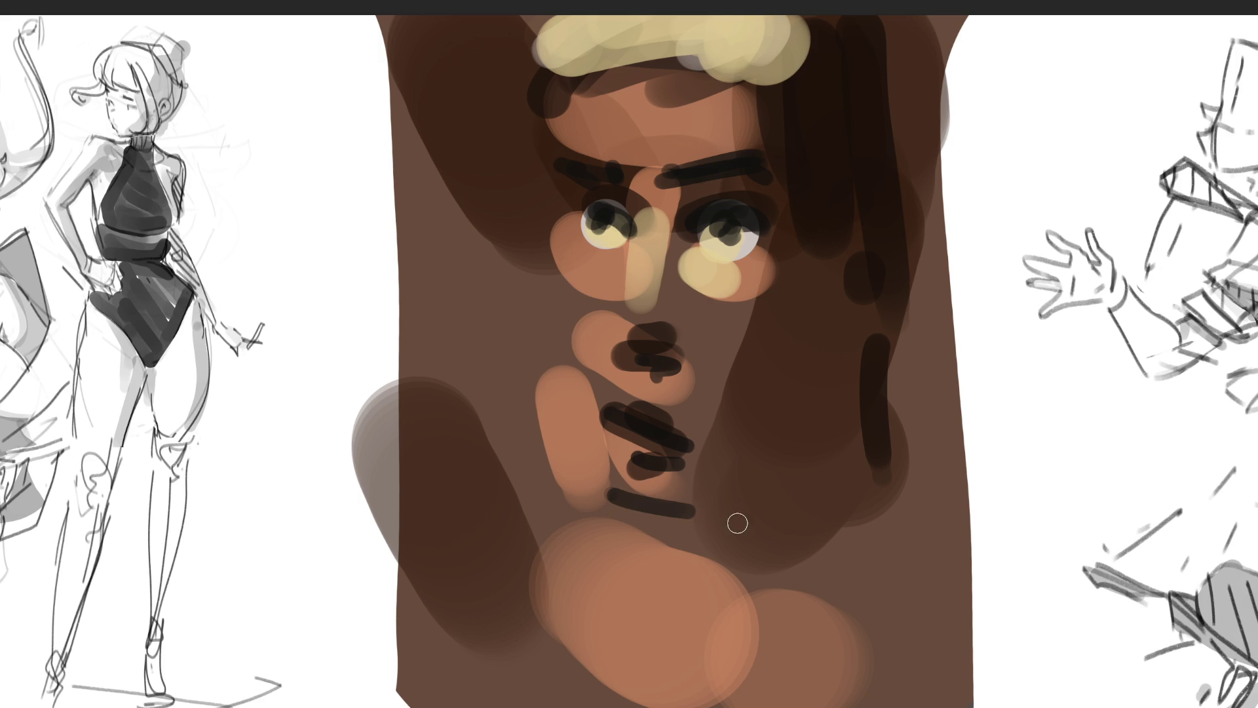
{"action": "left_click_drag", "start_coordinate": [870, 385], "coordinate": [878, 546]}
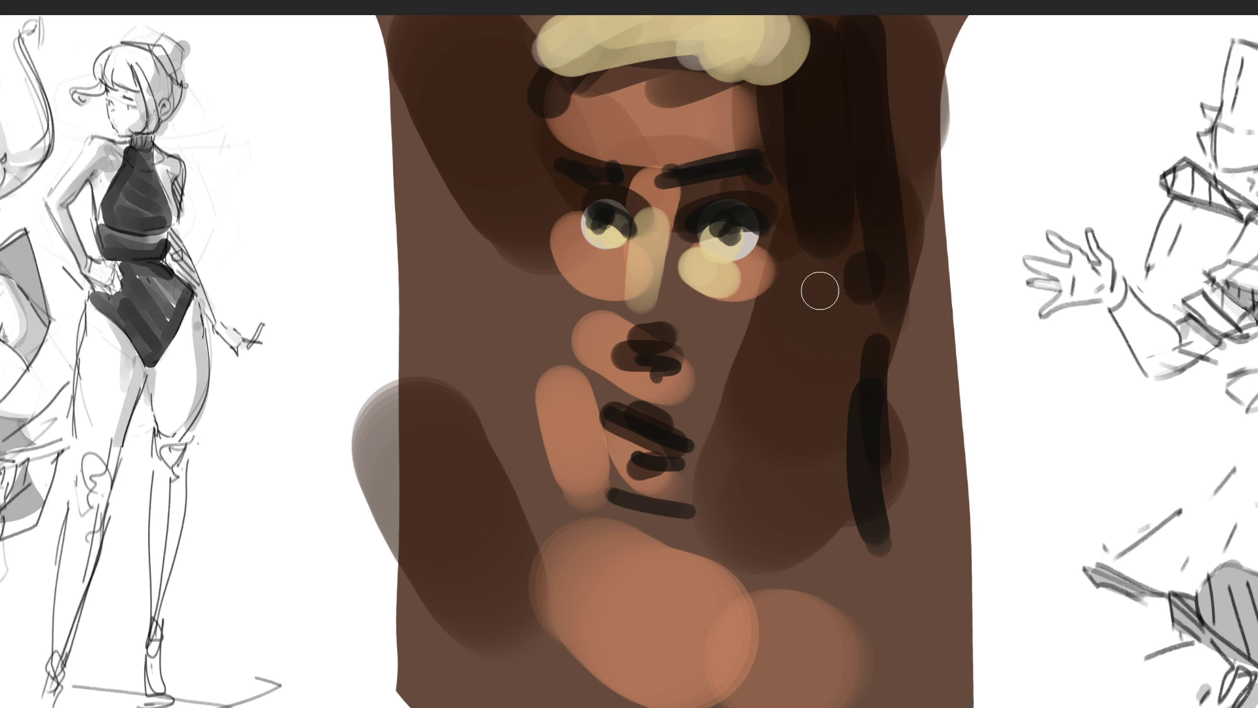
{"action": "key", "text": "bracketright"}
{"action": "key", "text": "bracketright"}
{"action": "key", "text": "bracketright"}
{"action": "mouse_move", "coordinate": [694, 197]}
{"action": "left_mouse_down"}
{"action": "mouse_move", "coordinate": [716, 505]}
{"action": "mouse_move", "coordinate": [687, 276]}
{"action": "mouse_move", "coordinate": [708, 127]}
{"action": "mouse_move", "coordinate": [702, 618]}
{"action": "mouse_move", "coordinate": [948, 491]}
{"action": "left_mouse_up"}
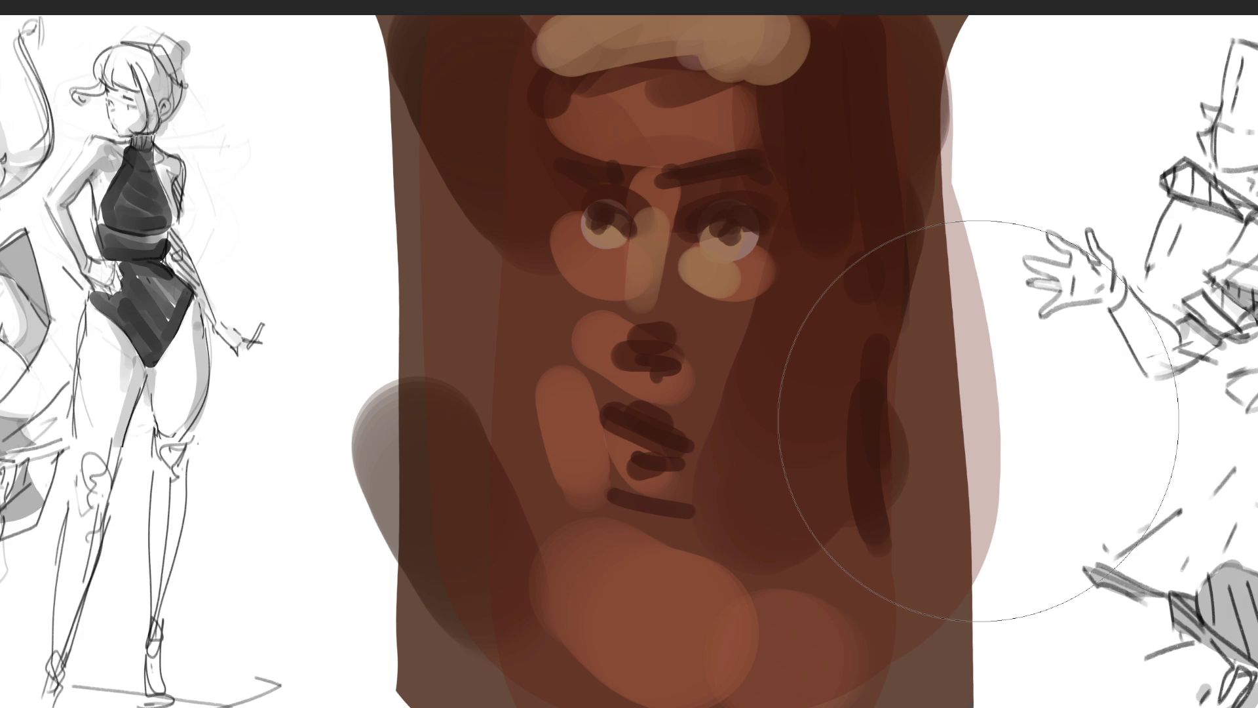
Step: Switch the view to greyscale with Ctrl+Y and darken the shadows right of the mouth and on the left upper lid
{"action": "key", "text": "ctrl+y"}
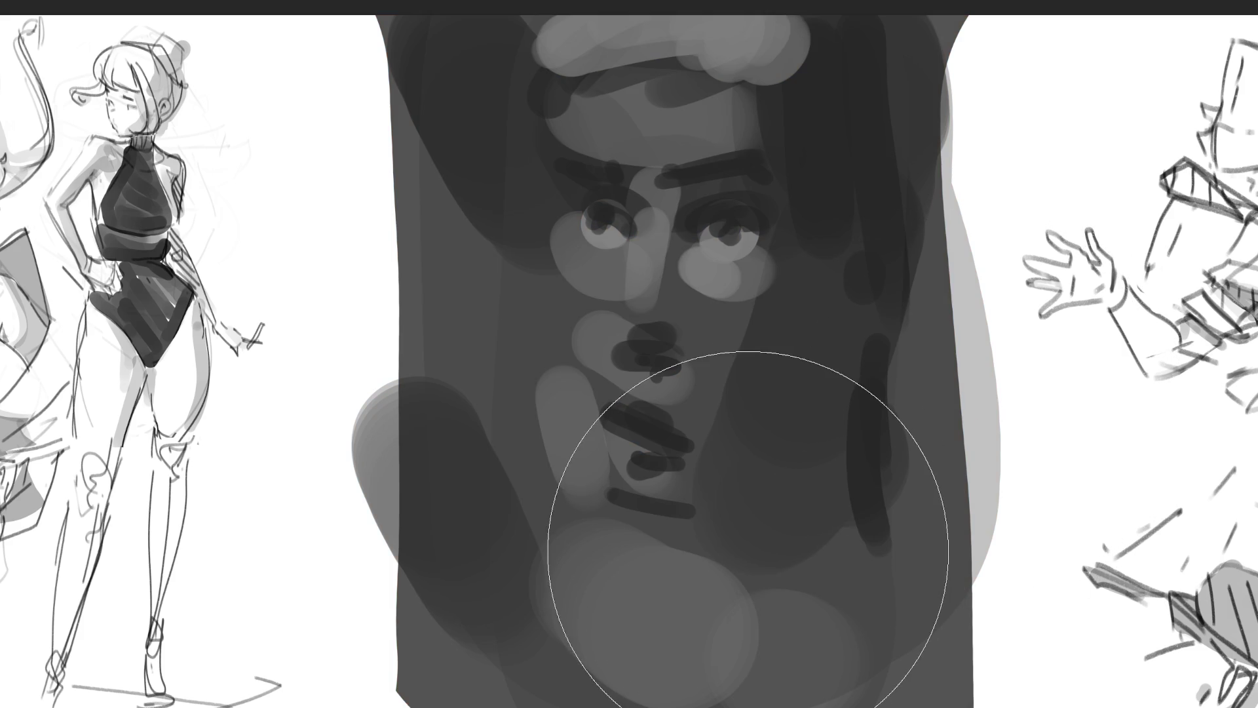
{"action": "left_click_drag", "start_coordinate": [963, 472], "coordinate": [917, 407]}
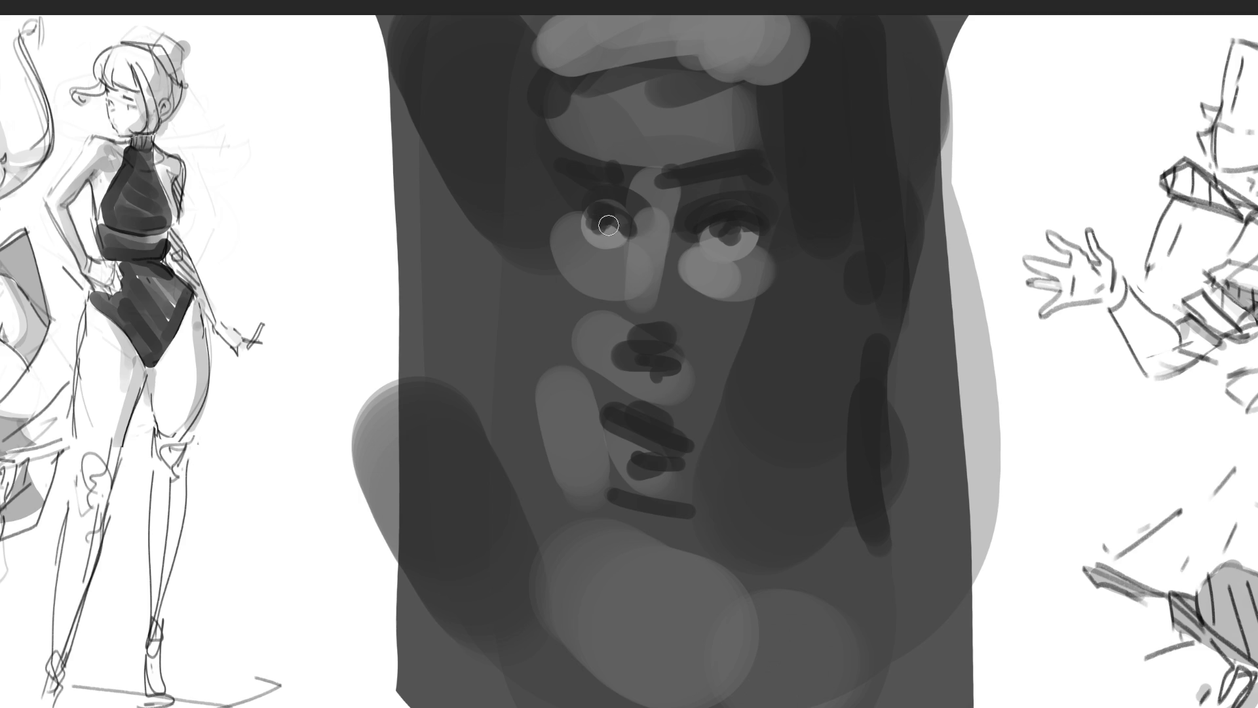
{"action": "left_click_drag", "start_coordinate": [582, 217], "coordinate": [599, 208]}
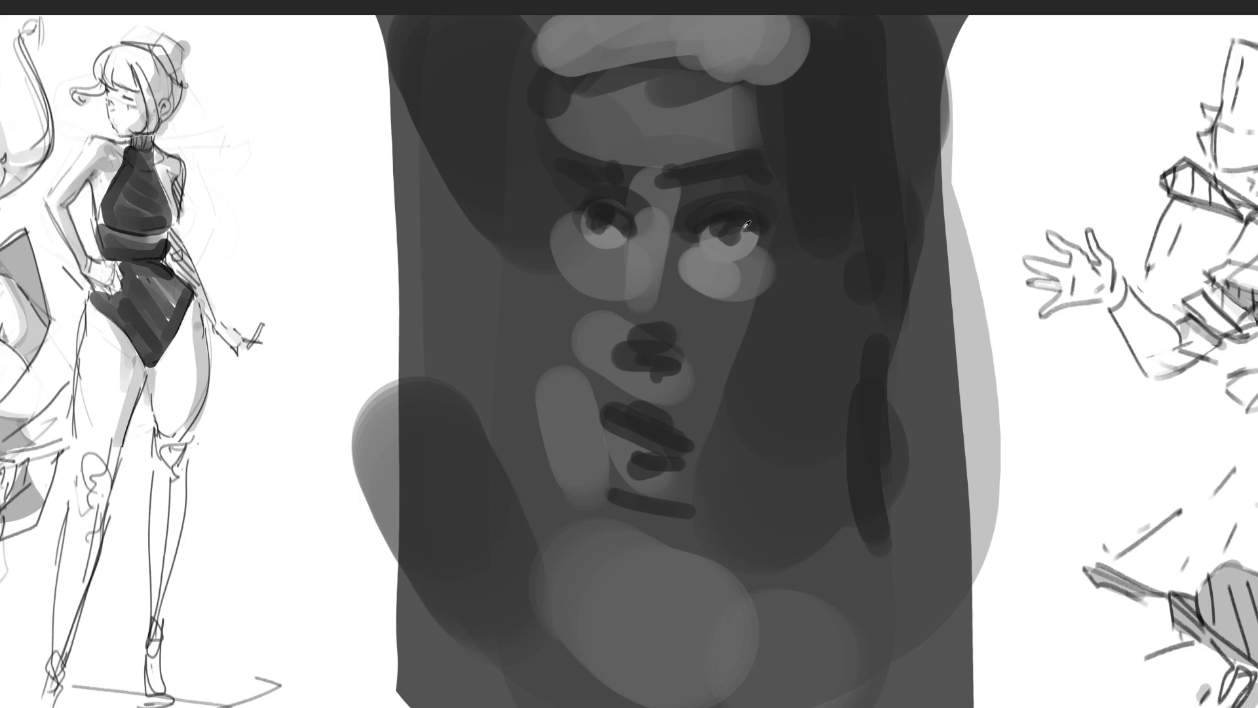
{"action": "mouse_move", "coordinate": [720, 241]}
{"action": "left_mouse_down"}
{"action": "mouse_move", "coordinate": [708, 236]}
{"action": "mouse_move", "coordinate": [755, 248]}
{"action": "left_mouse_up"}
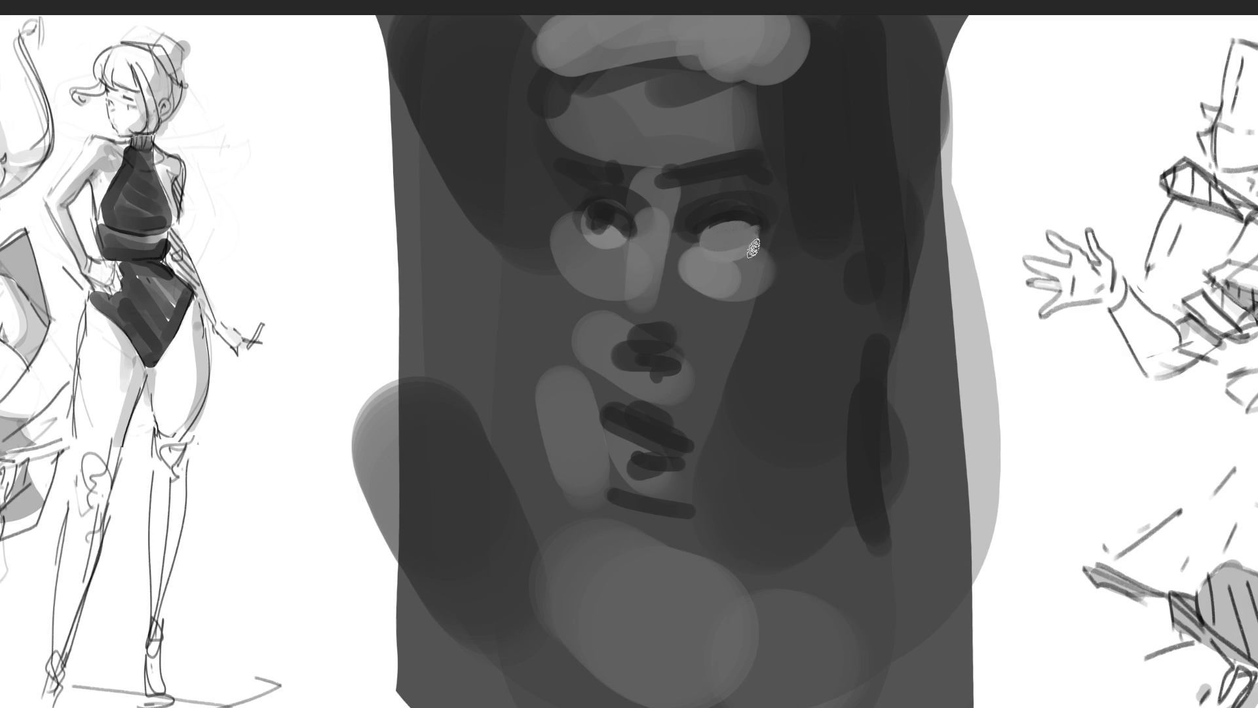
{"action": "left_click_drag", "start_coordinate": [596, 233], "coordinate": [621, 236]}
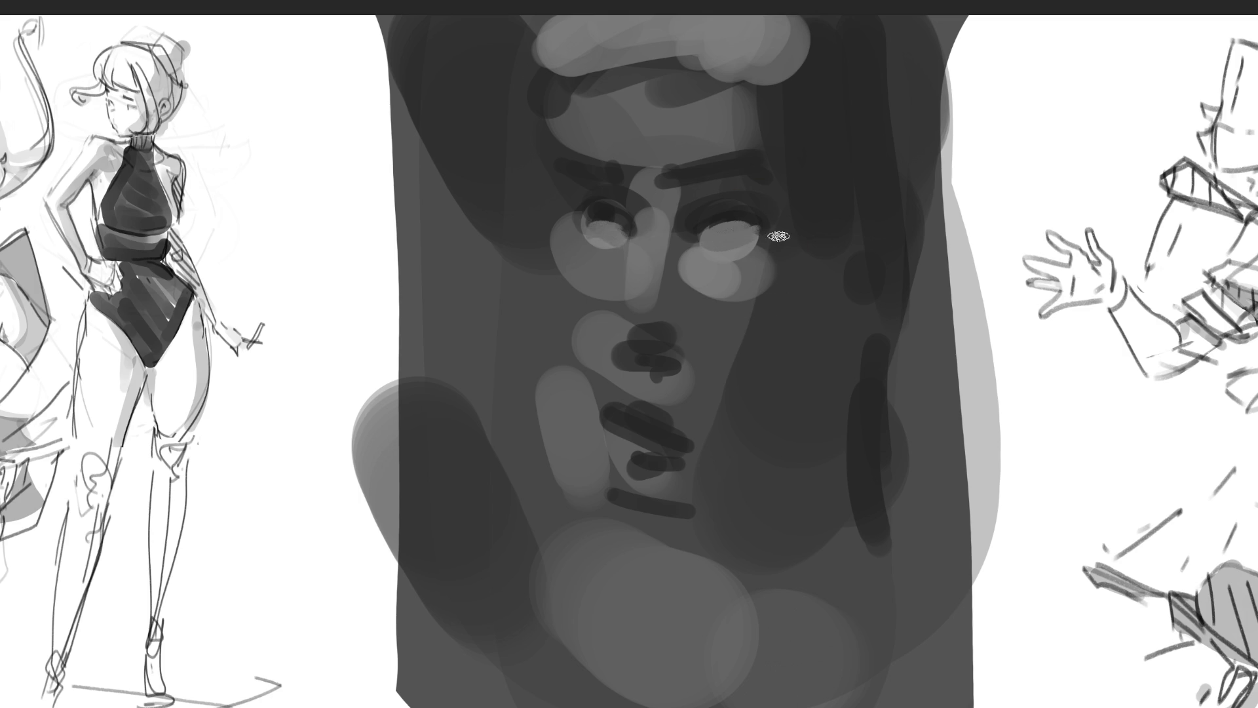
{"action": "left_click_drag", "start_coordinate": [748, 268], "coordinate": [695, 279]}
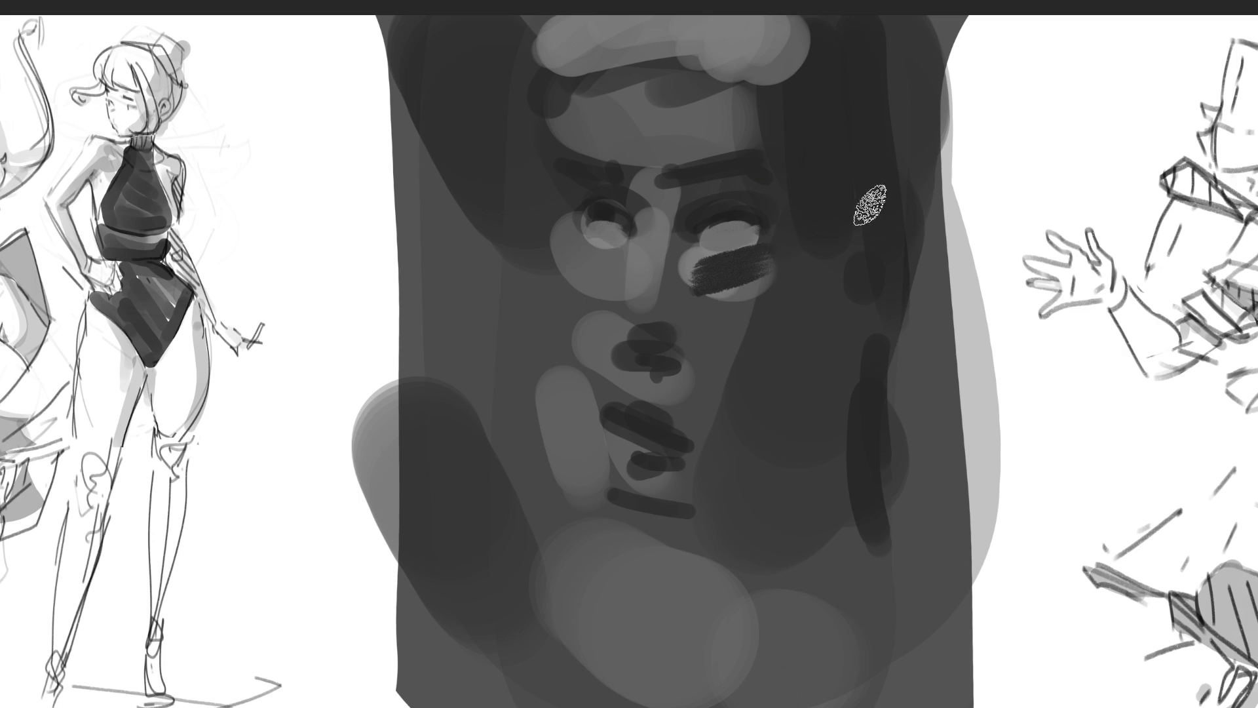
{"action": "left_click_drag", "start_coordinate": [584, 258], "coordinate": [616, 262]}
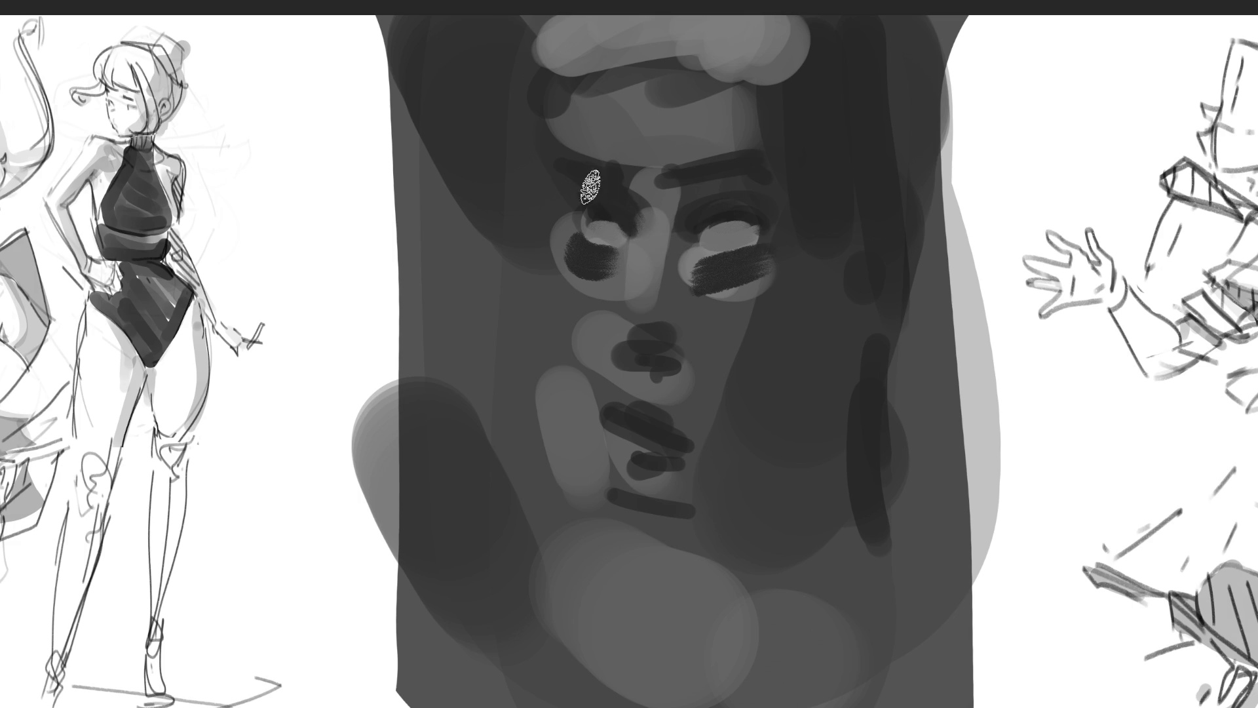
{"action": "mouse_move", "coordinate": [684, 215]}
{"action": "left_mouse_down"}
{"action": "mouse_move", "coordinate": [649, 196]}
{"action": "mouse_move", "coordinate": [778, 211]}
{"action": "mouse_move", "coordinate": [780, 247]}
{"action": "mouse_move", "coordinate": [714, 188]}
{"action": "left_mouse_up"}
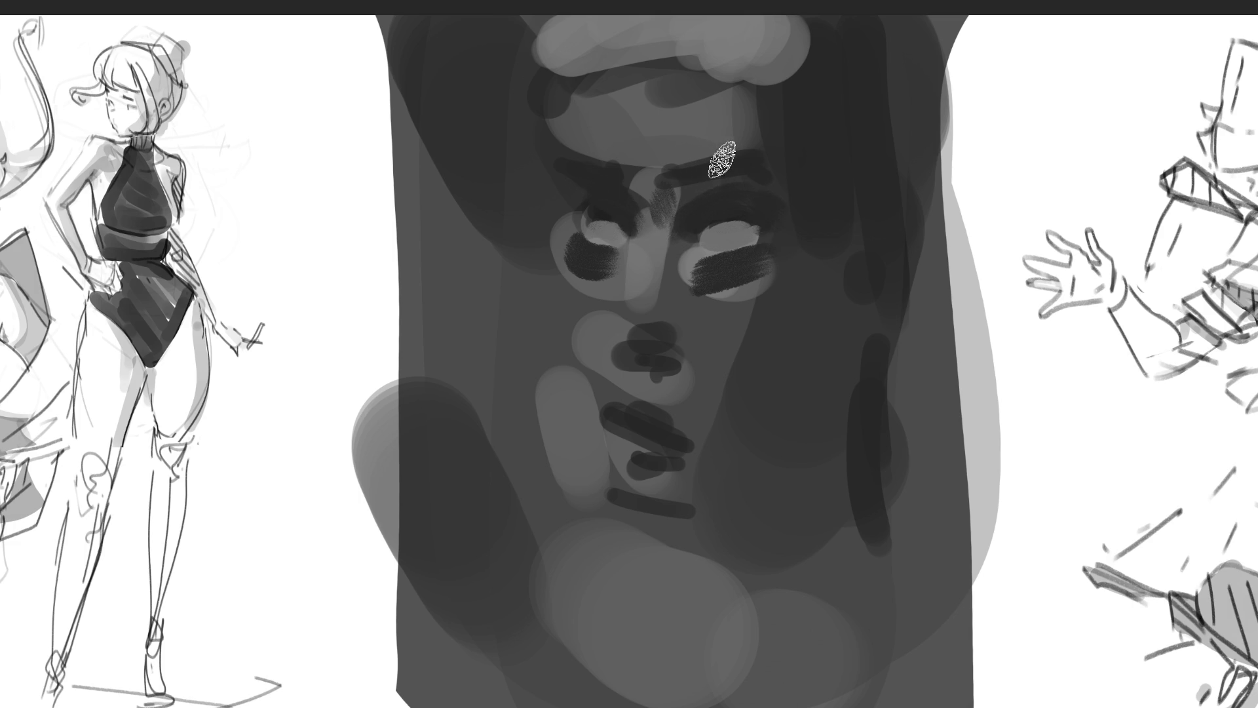
{"action": "left_click", "coordinate": [652, 160]}
{"action": "mouse_move", "coordinate": [630, 169]}
{"action": "left_mouse_down"}
{"action": "mouse_move", "coordinate": [567, 126]}
{"action": "mouse_move", "coordinate": [646, 170]}
{"action": "mouse_move", "coordinate": [554, 126]}
{"action": "left_mouse_up"}
{"action": "mouse_move", "coordinate": [691, 65]}
{"action": "left_mouse_down"}
{"action": "mouse_move", "coordinate": [731, 84]}
{"action": "mouse_move", "coordinate": [749, 71]}
{"action": "mouse_move", "coordinate": [823, 273]}
{"action": "mouse_move", "coordinate": [814, 292]}
{"action": "left_mouse_up"}
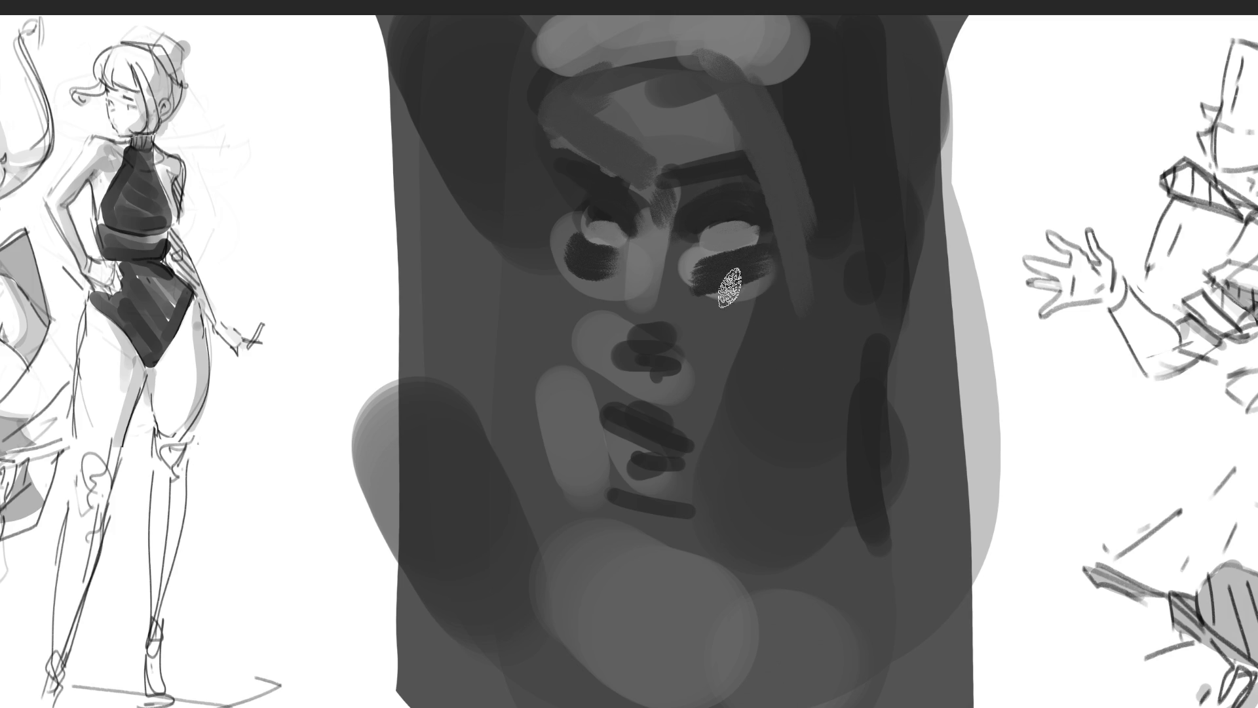
{"action": "left_click_drag", "start_coordinate": [705, 290], "coordinate": [776, 253]}
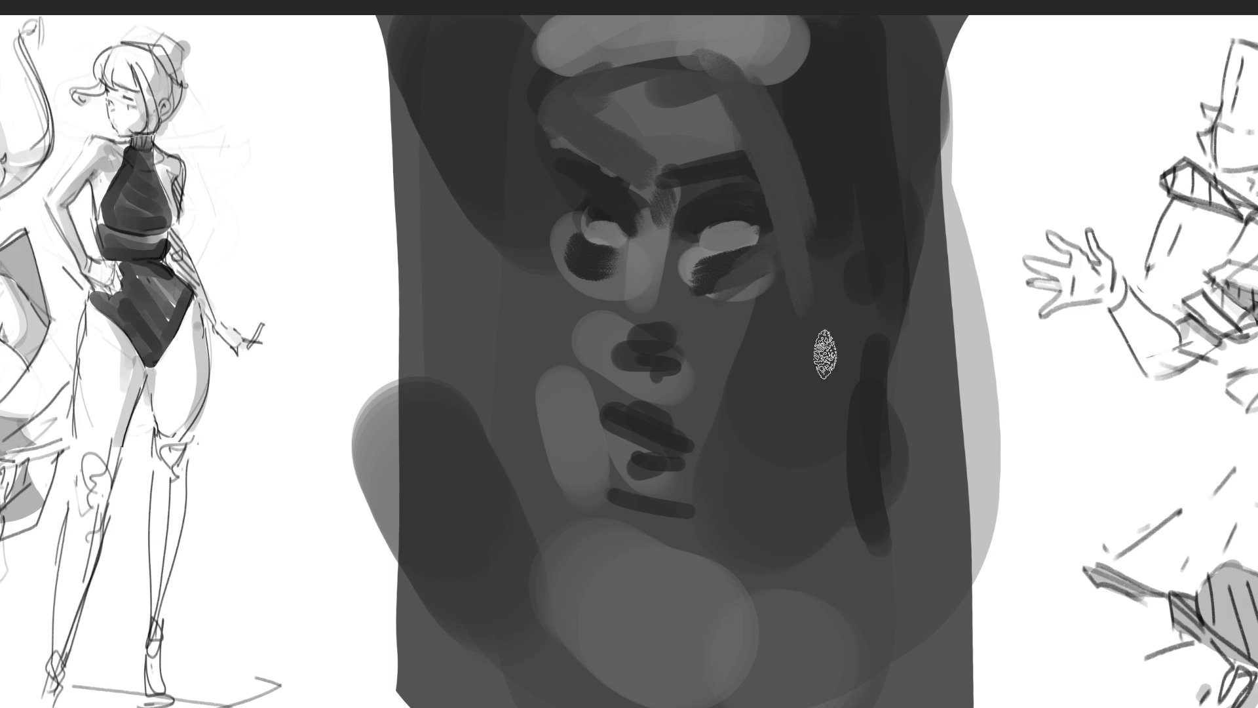
{"action": "left_click_drag", "start_coordinate": [800, 328], "coordinate": [843, 272]}
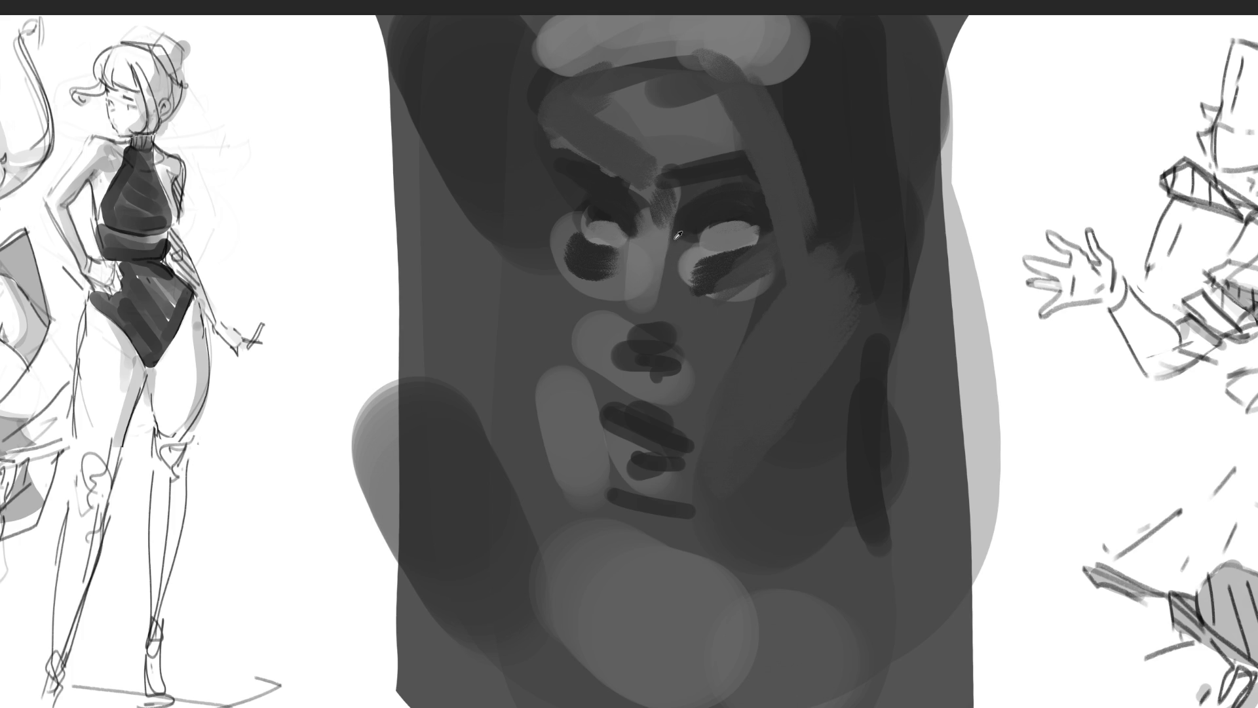
{"action": "mouse_move", "coordinate": [640, 247]}
{"action": "left_mouse_down"}
{"action": "mouse_move", "coordinate": [640, 337]}
{"action": "mouse_move", "coordinate": [680, 367]}
{"action": "left_mouse_up"}
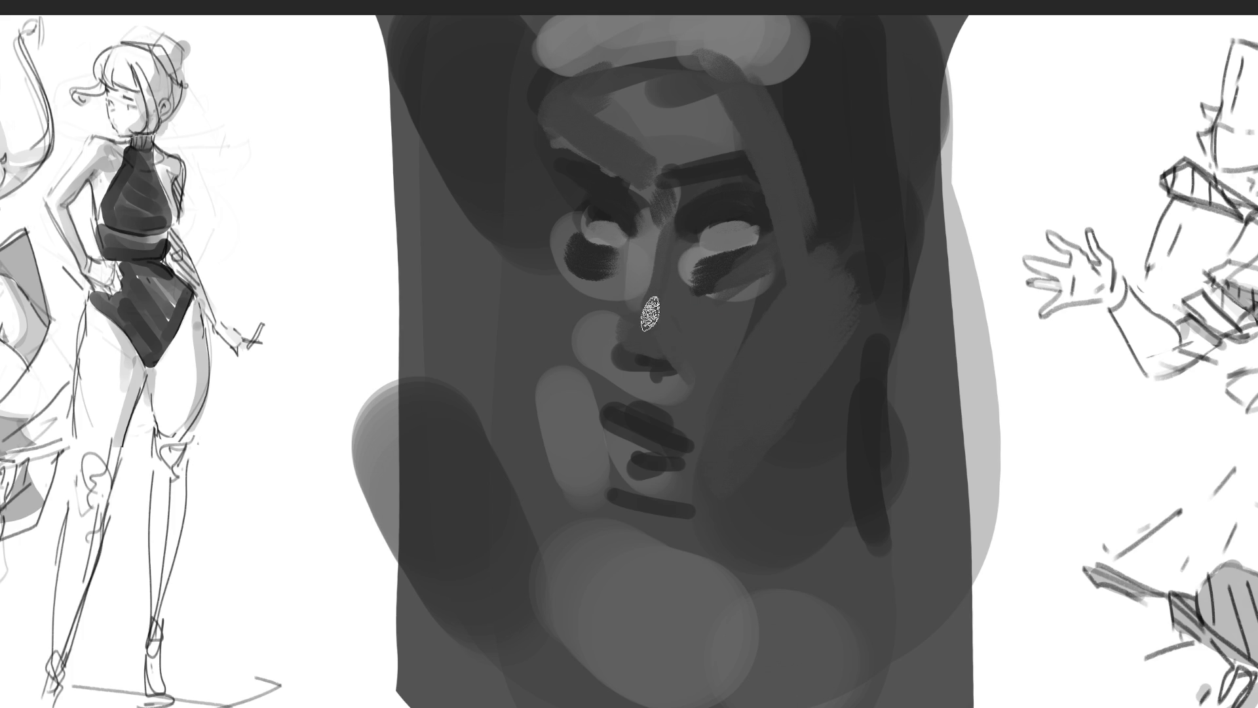
{"action": "mouse_move", "coordinate": [704, 302]}
{"action": "left_mouse_down"}
{"action": "mouse_move", "coordinate": [681, 278]}
{"action": "mouse_move", "coordinate": [702, 357]}
{"action": "mouse_move", "coordinate": [587, 286]}
{"action": "mouse_move", "coordinate": [602, 391]}
{"action": "left_mouse_up"}
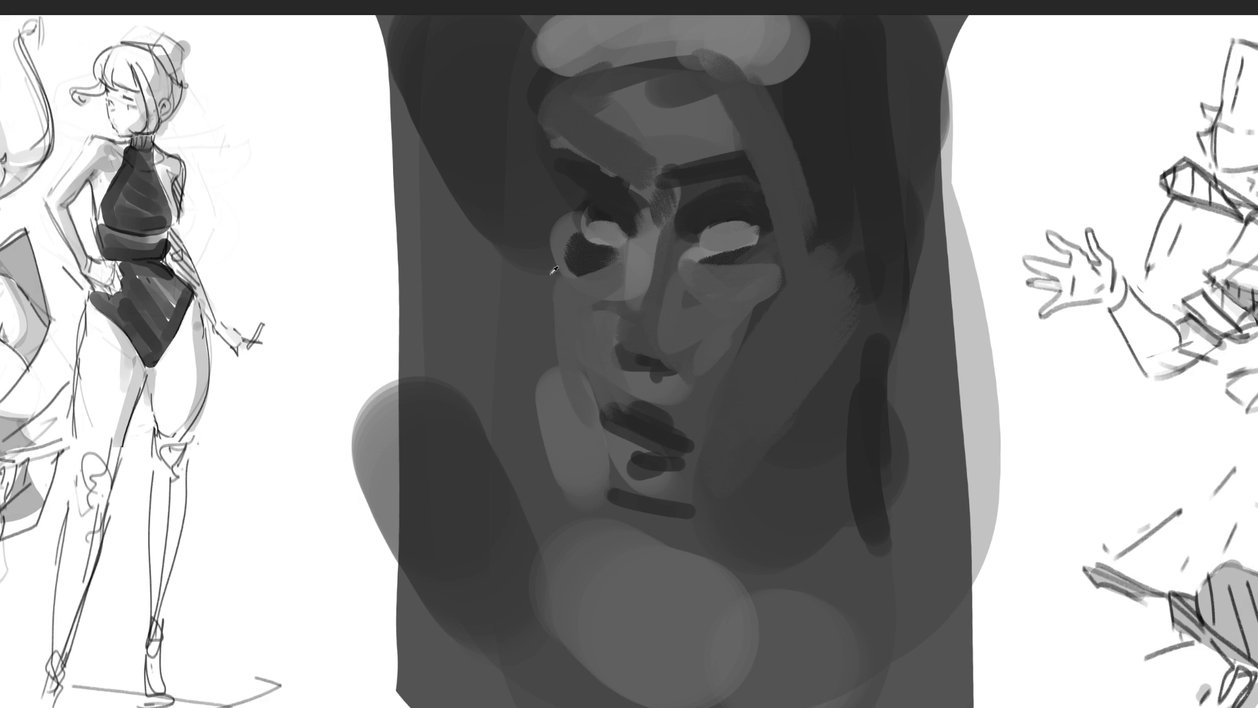
{"action": "left_click_drag", "start_coordinate": [534, 274], "coordinate": [607, 500]}
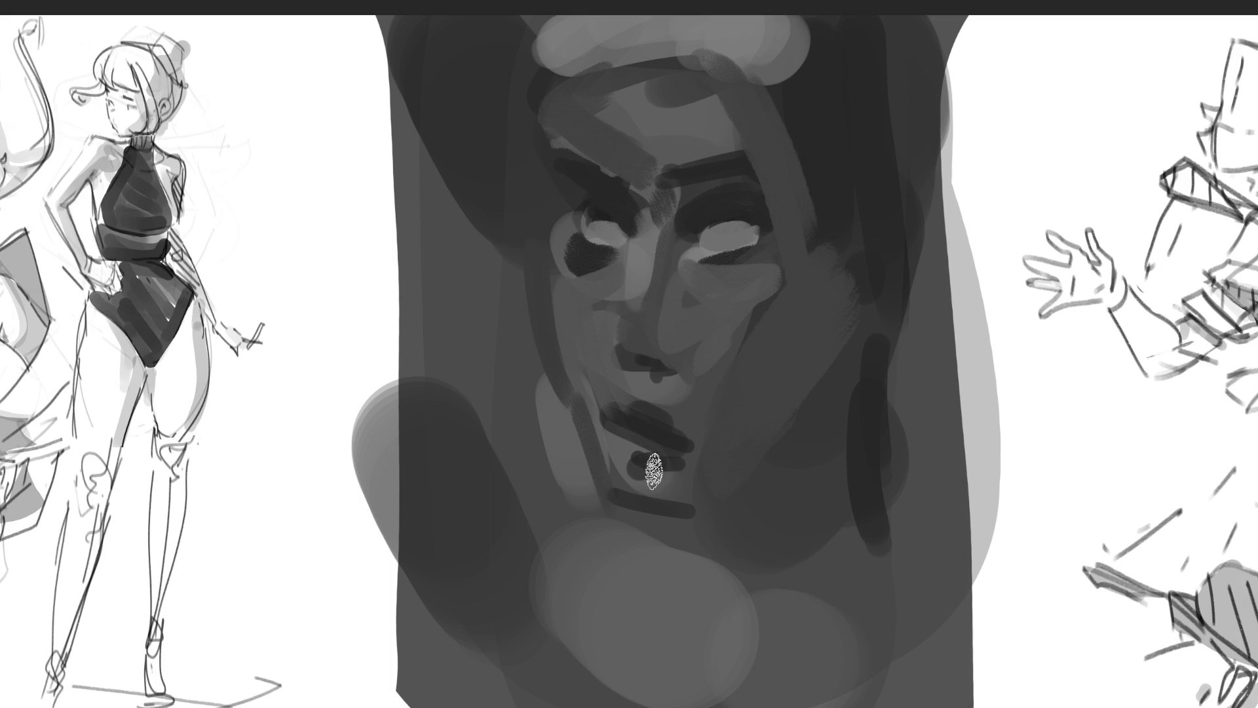
{"action": "left_click_drag", "start_coordinate": [616, 436], "coordinate": [651, 449]}
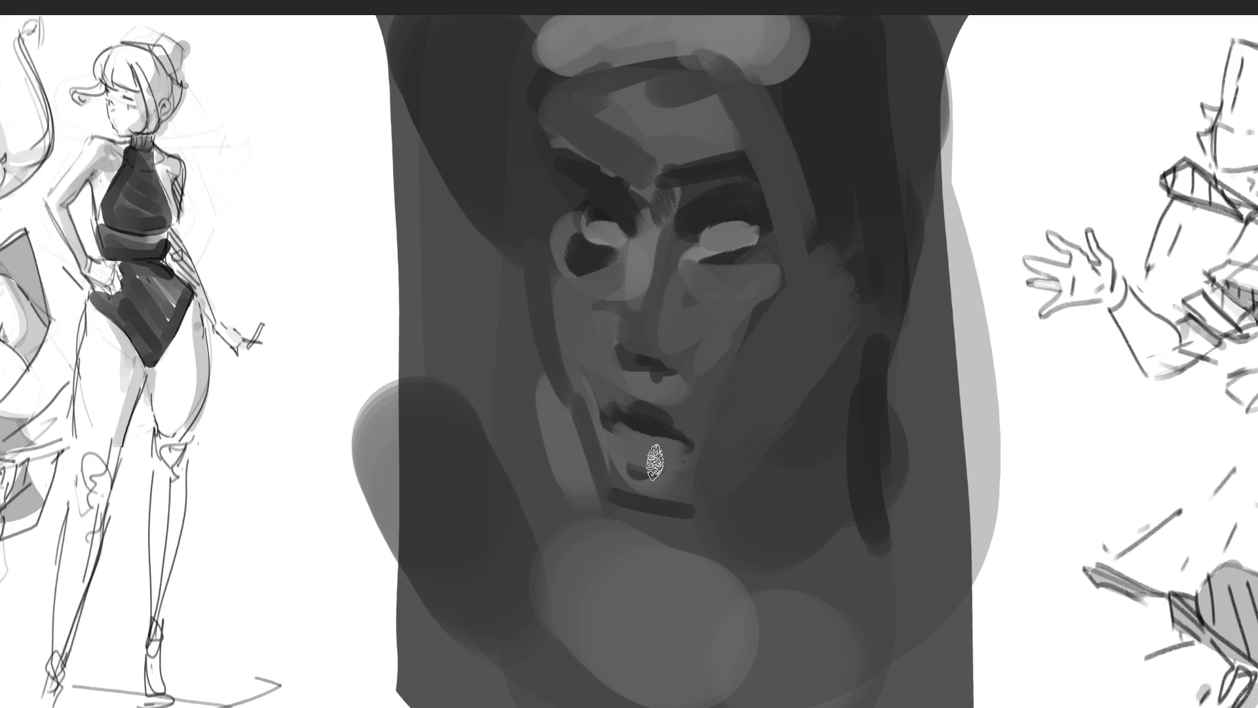
{"action": "mouse_move", "coordinate": [623, 366]}
{"action": "left_mouse_down"}
{"action": "mouse_move", "coordinate": [725, 345]}
{"action": "mouse_move", "coordinate": [707, 365]}
{"action": "left_mouse_up"}
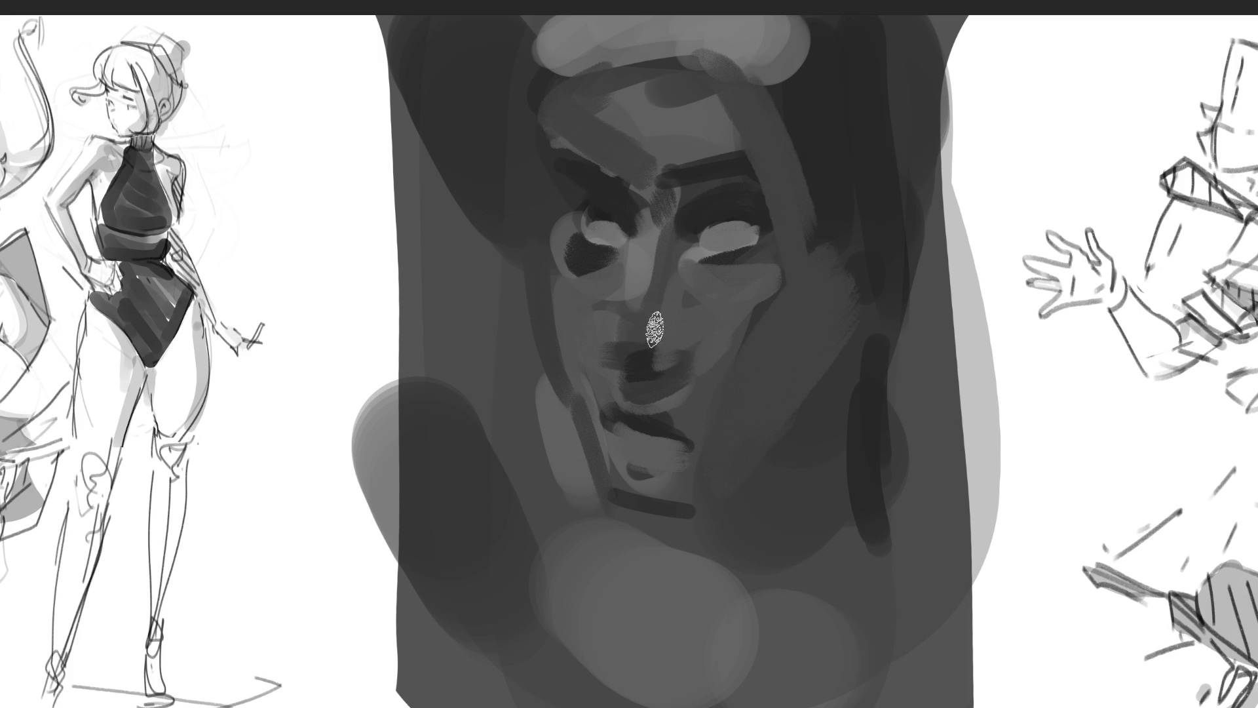
{"action": "left_click_drag", "start_coordinate": [635, 235], "coordinate": [620, 357]}
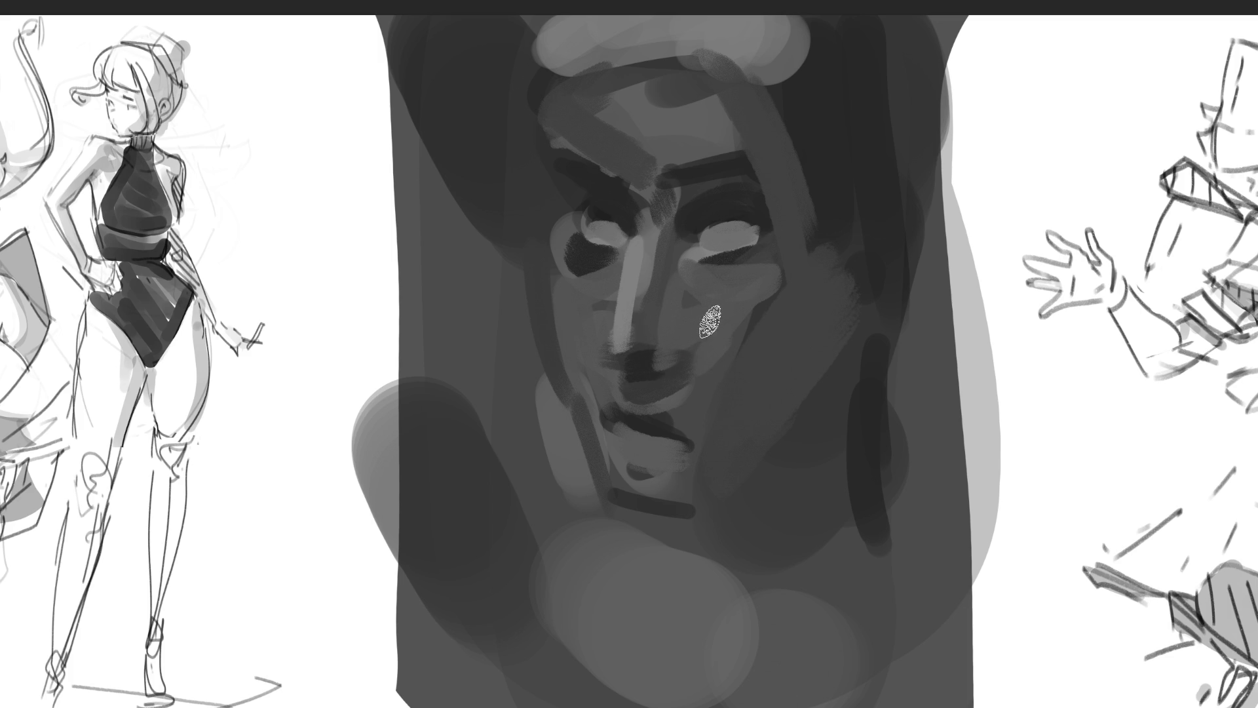
{"action": "left_click_drag", "start_coordinate": [693, 505], "coordinate": [746, 468]}
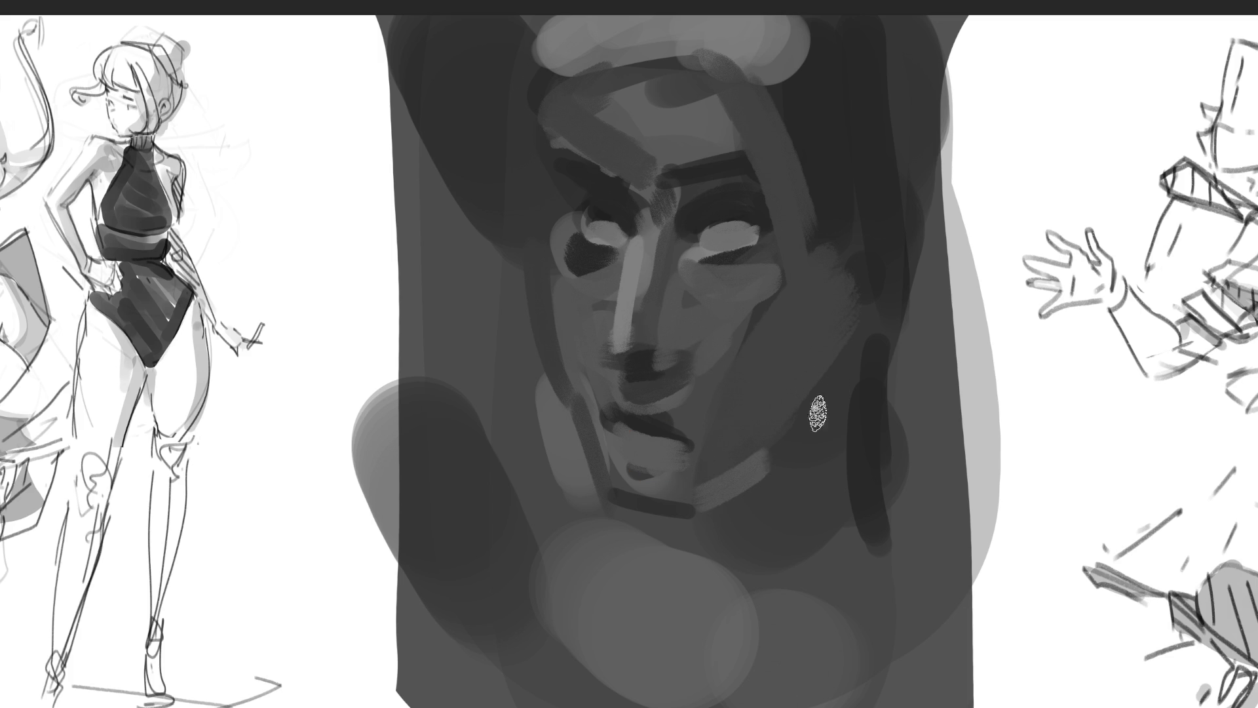
{"action": "key", "text": "ctrl+z"}
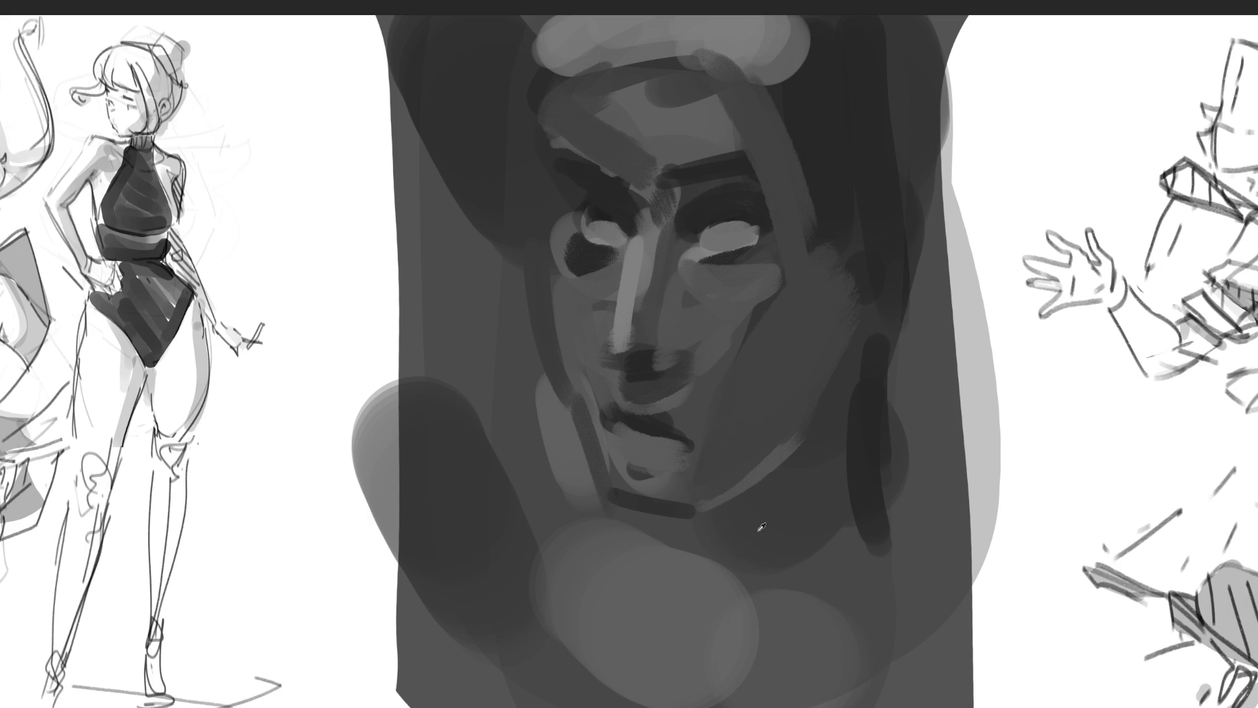
Step: Sample dark grey from the neck, paint neck strokes, and lay blended light strands up the portrait's left side
{"action": "left_click", "coordinate": [701, 534], "text": "ctrl"}
{"action": "left_click_drag", "start_coordinate": [648, 515], "coordinate": [633, 582]}
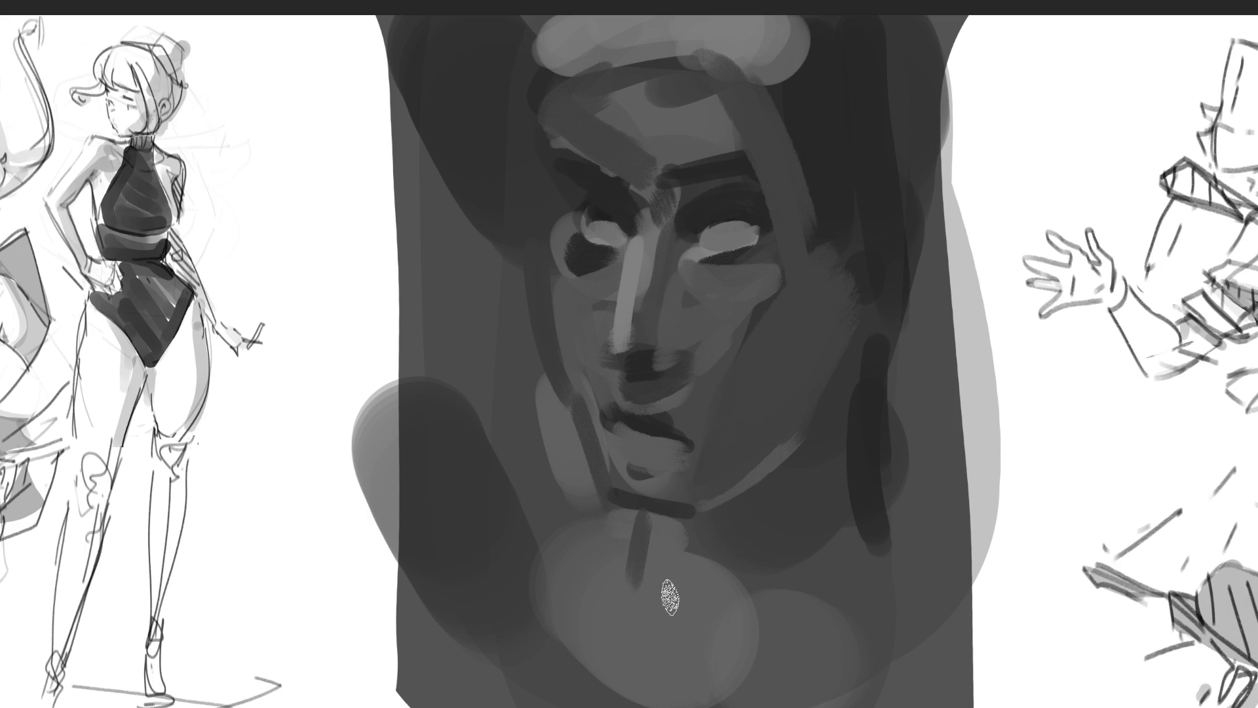
{"action": "left_click_drag", "start_coordinate": [548, 436], "coordinate": [562, 565]}
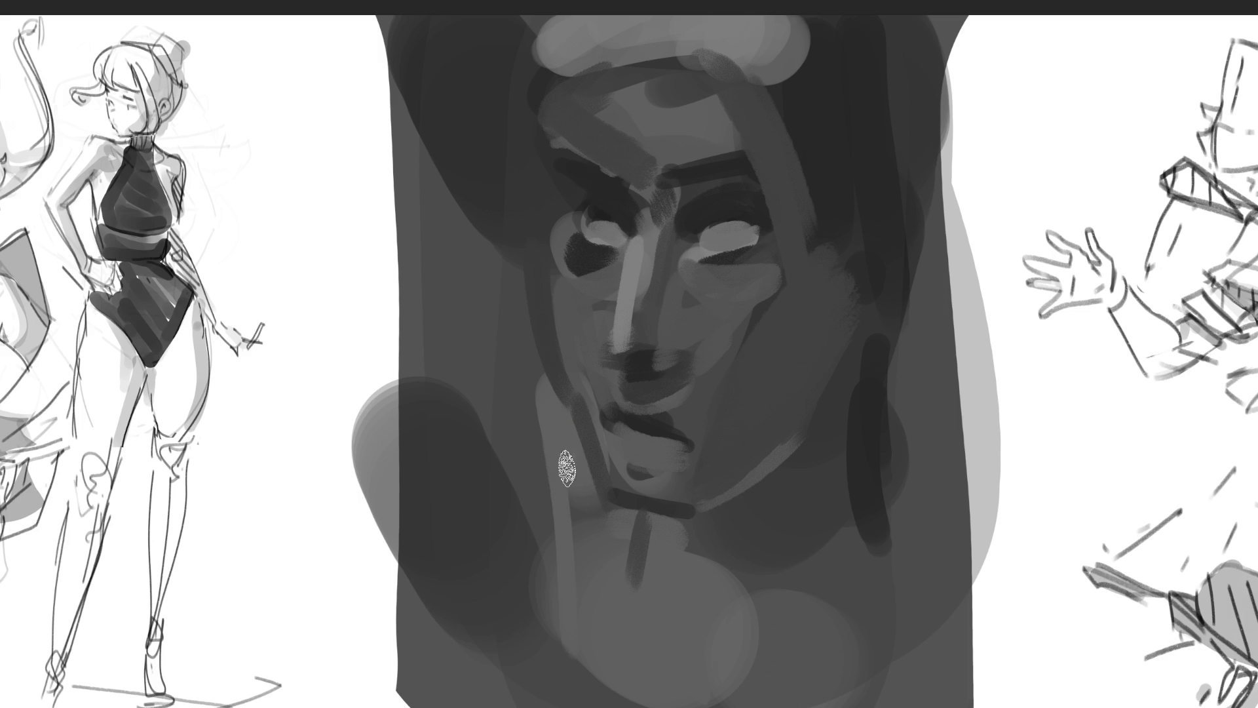
{"action": "left_click_drag", "start_coordinate": [516, 426], "coordinate": [523, 682]}
{"action": "mouse_move", "coordinate": [512, 623]}
{"action": "left_mouse_down"}
{"action": "mouse_move", "coordinate": [450, 435]}
{"action": "mouse_move", "coordinate": [520, 450]}
{"action": "left_mouse_up"}
{"action": "left_click_drag", "start_coordinate": [510, 557], "coordinate": [459, 408]}
{"action": "left_click_drag", "start_coordinate": [469, 452], "coordinate": [437, 354]}
{"action": "left_click_drag", "start_coordinate": [492, 518], "coordinate": [446, 272]}
{"action": "left_click_drag", "start_coordinate": [504, 459], "coordinate": [485, 301]}
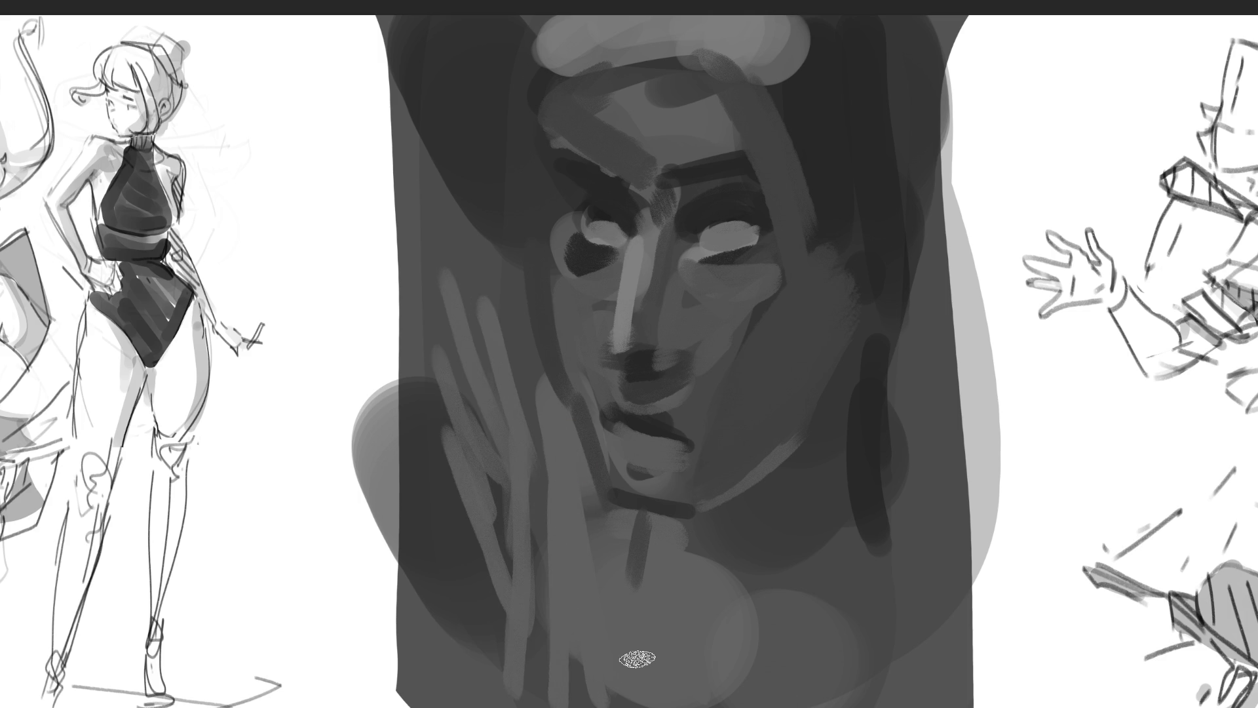
{"action": "left_click_drag", "start_coordinate": [537, 498], "coordinate": [435, 365]}
{"action": "left_click_drag", "start_coordinate": [564, 649], "coordinate": [479, 426]}
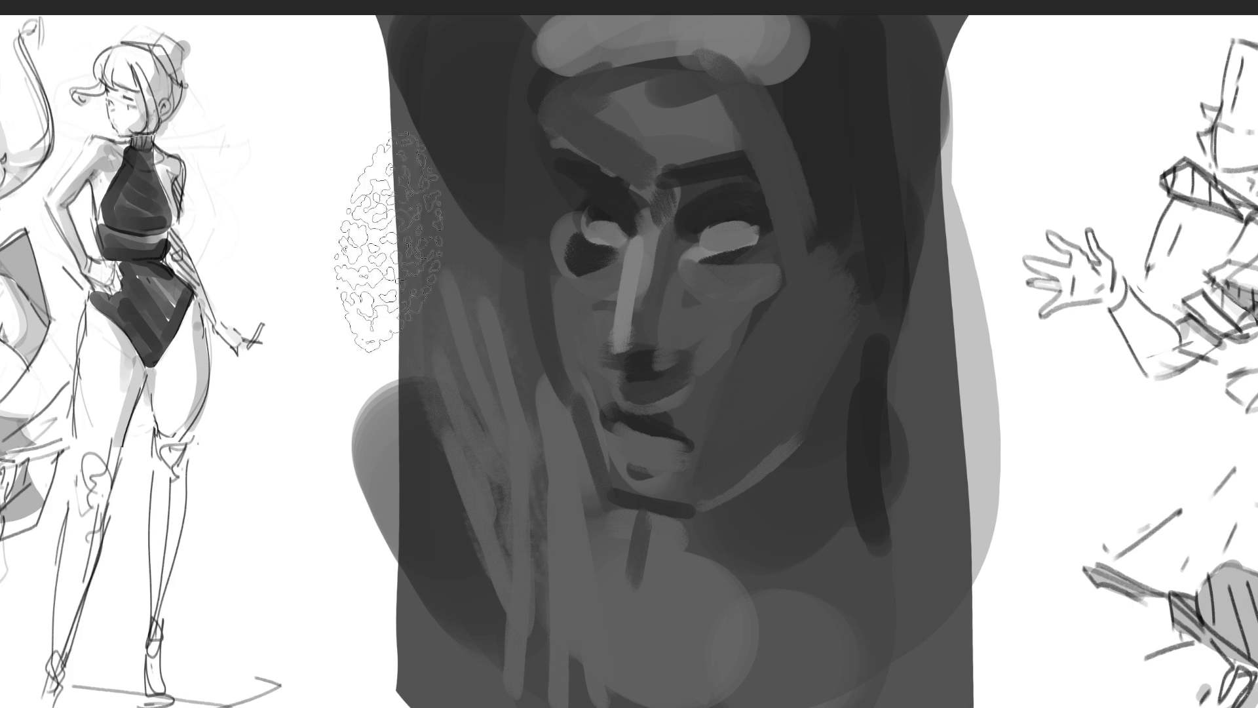
Step: Paint textured dark curly hair on both sides and soften the forehead, eyes, nose and mouth with grey
{"action": "left_click_drag", "start_coordinate": [420, 262], "coordinate": [440, 452]}
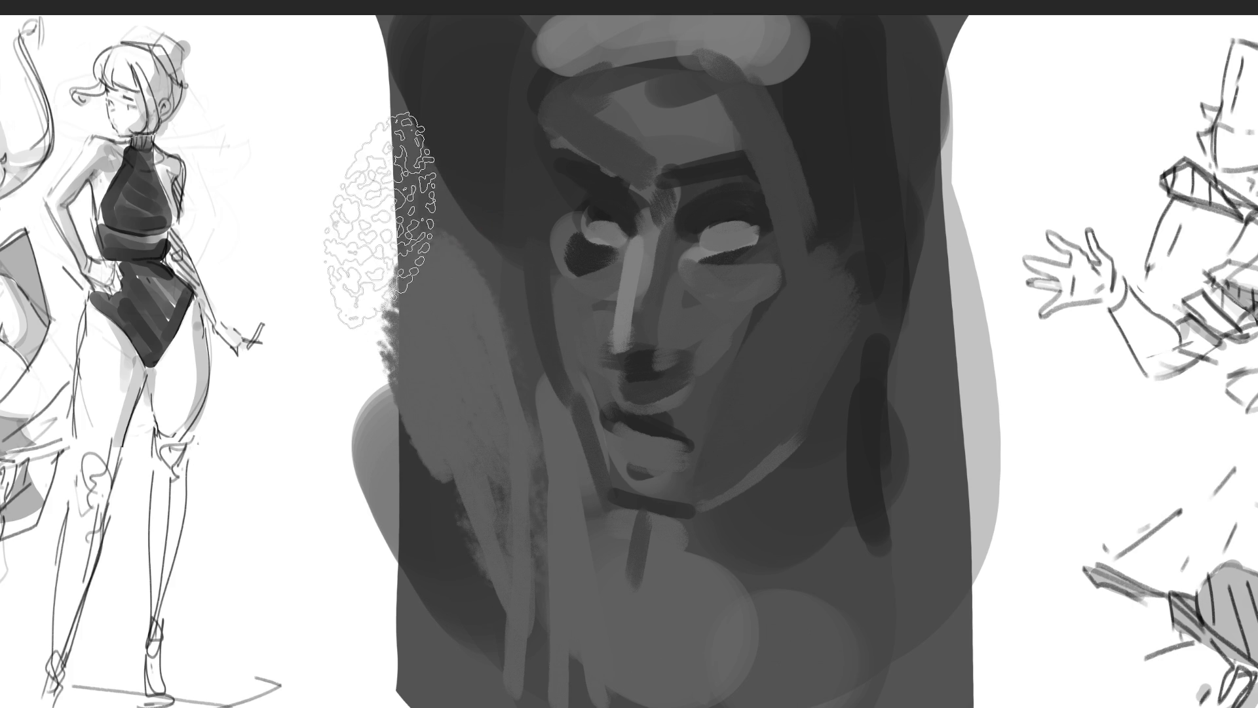
{"action": "left_click_drag", "start_coordinate": [373, 171], "coordinate": [498, 499]}
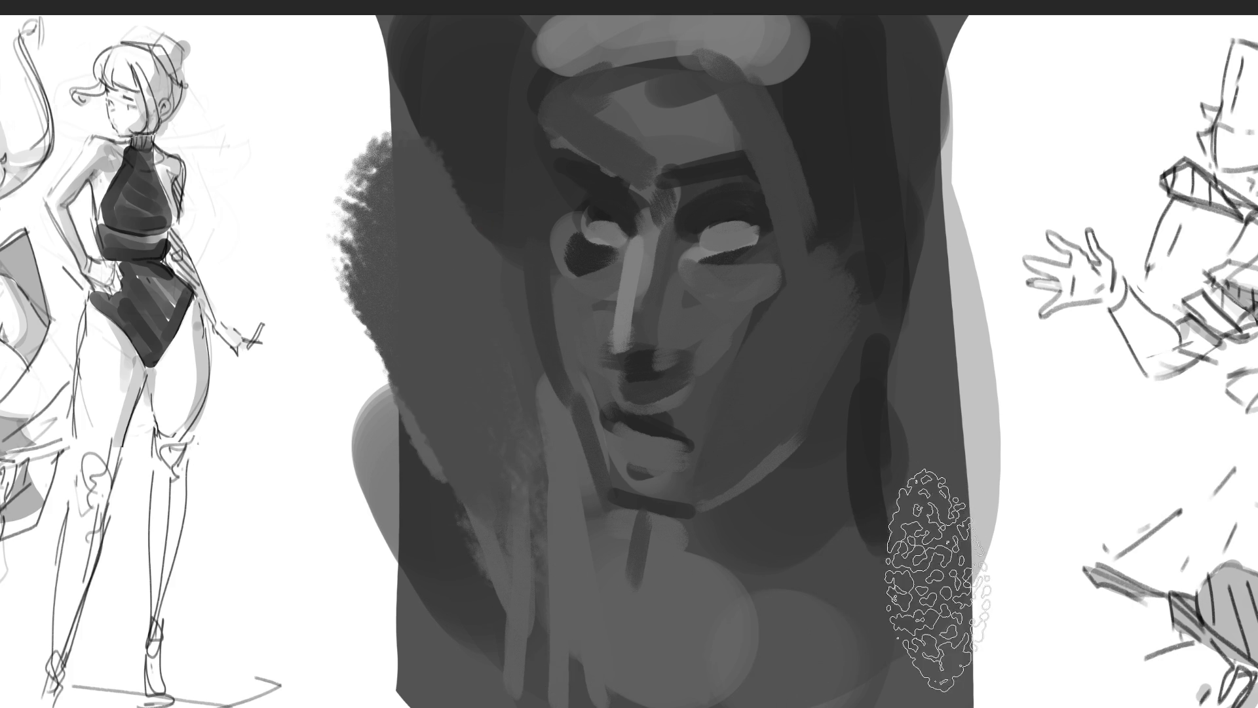
{"action": "mouse_move", "coordinate": [872, 603]}
{"action": "left_mouse_down"}
{"action": "mouse_move", "coordinate": [816, 590]}
{"action": "mouse_move", "coordinate": [868, 603]}
{"action": "left_mouse_up"}
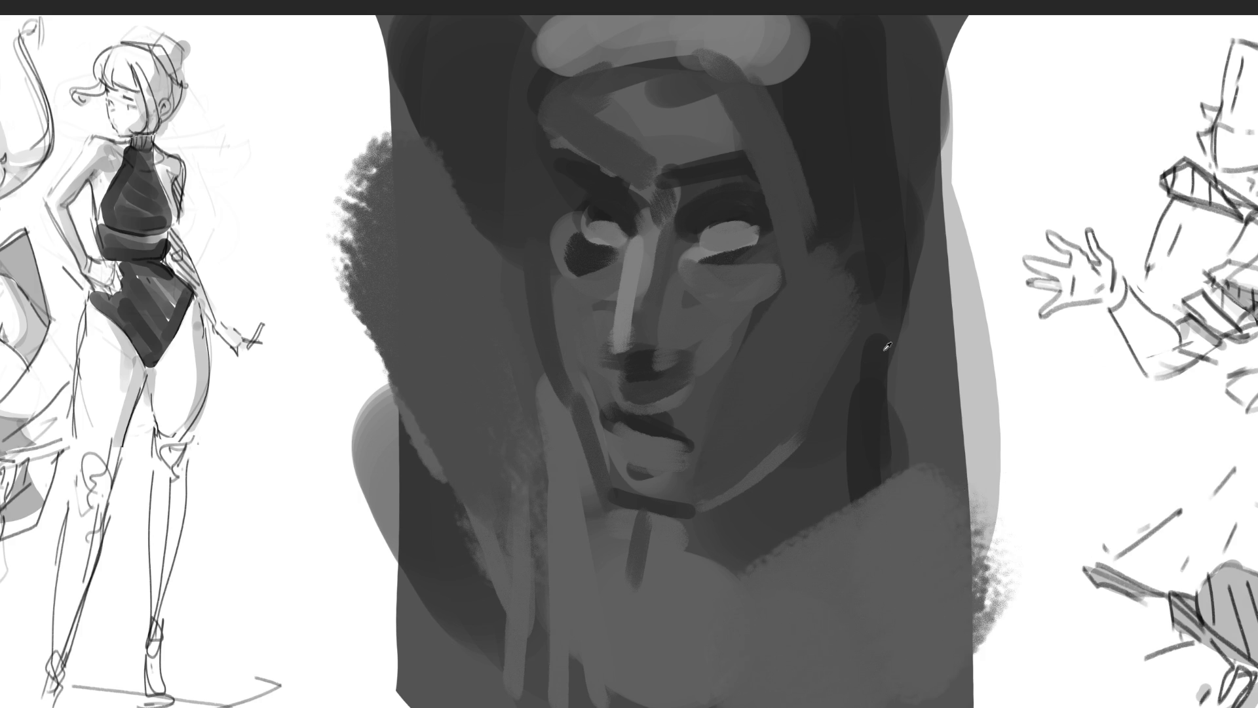
{"action": "left_click_drag", "start_coordinate": [888, 381], "coordinate": [905, 407]}
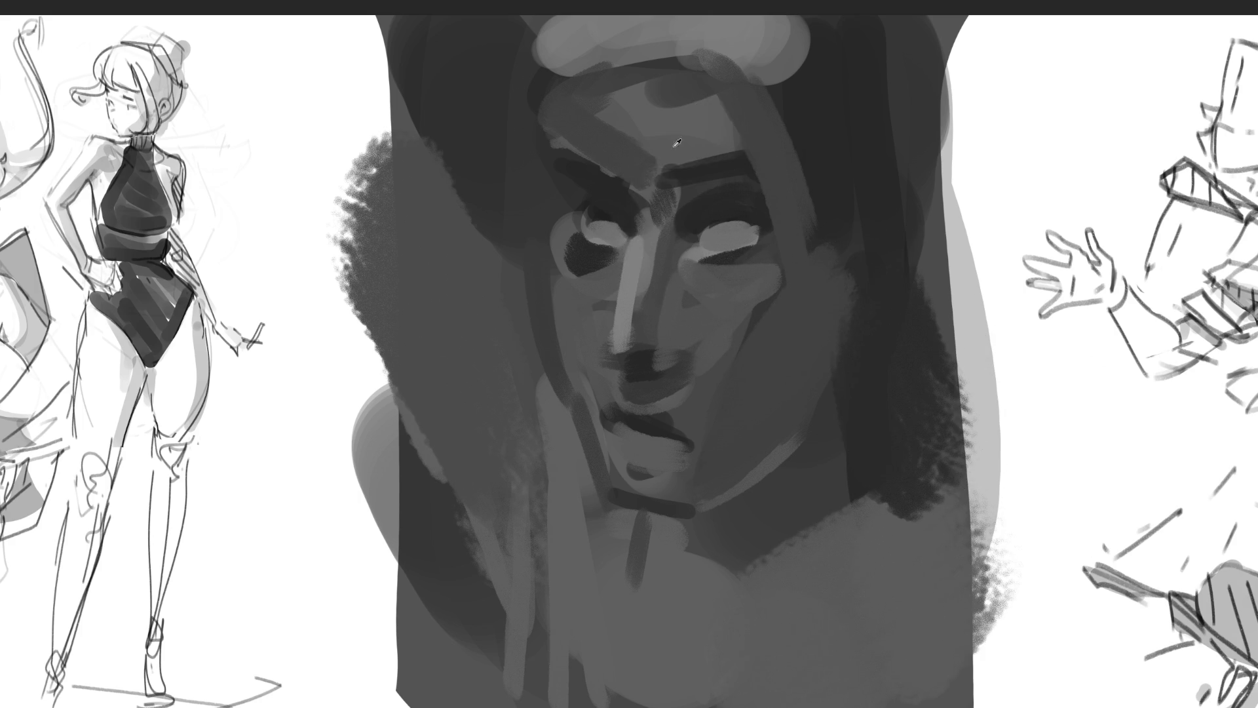
{"action": "left_click_drag", "start_coordinate": [613, 118], "coordinate": [741, 125]}
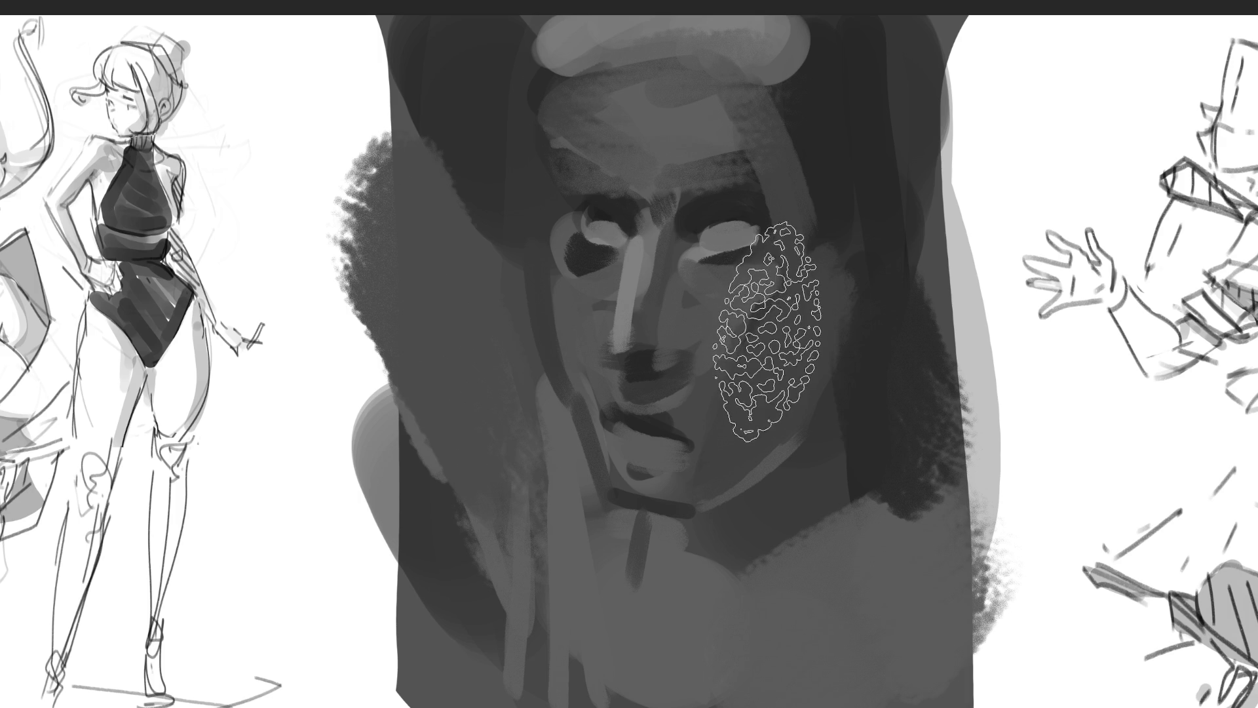
{"action": "mouse_move", "coordinate": [725, 315]}
{"action": "left_mouse_down"}
{"action": "mouse_move", "coordinate": [610, 338]}
{"action": "mouse_move", "coordinate": [793, 203]}
{"action": "left_mouse_up"}
Step: Free-transform the portrait with Ctrl+T, dragging the top-left handle outward to widen it, and commit
{"action": "key", "text": "ctrl+t"}
{"action": "left_click_drag", "start_coordinate": [329, 17], "coordinate": [267, 18]}
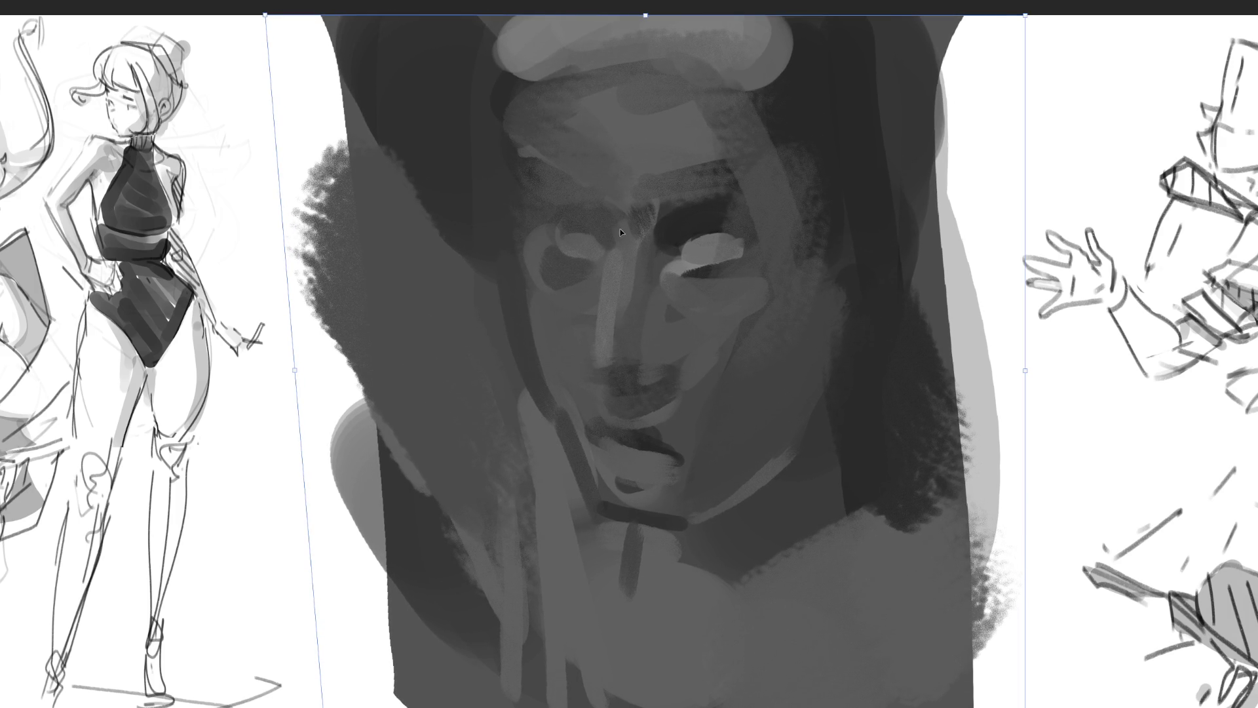
{"action": "key", "text": "Return"}
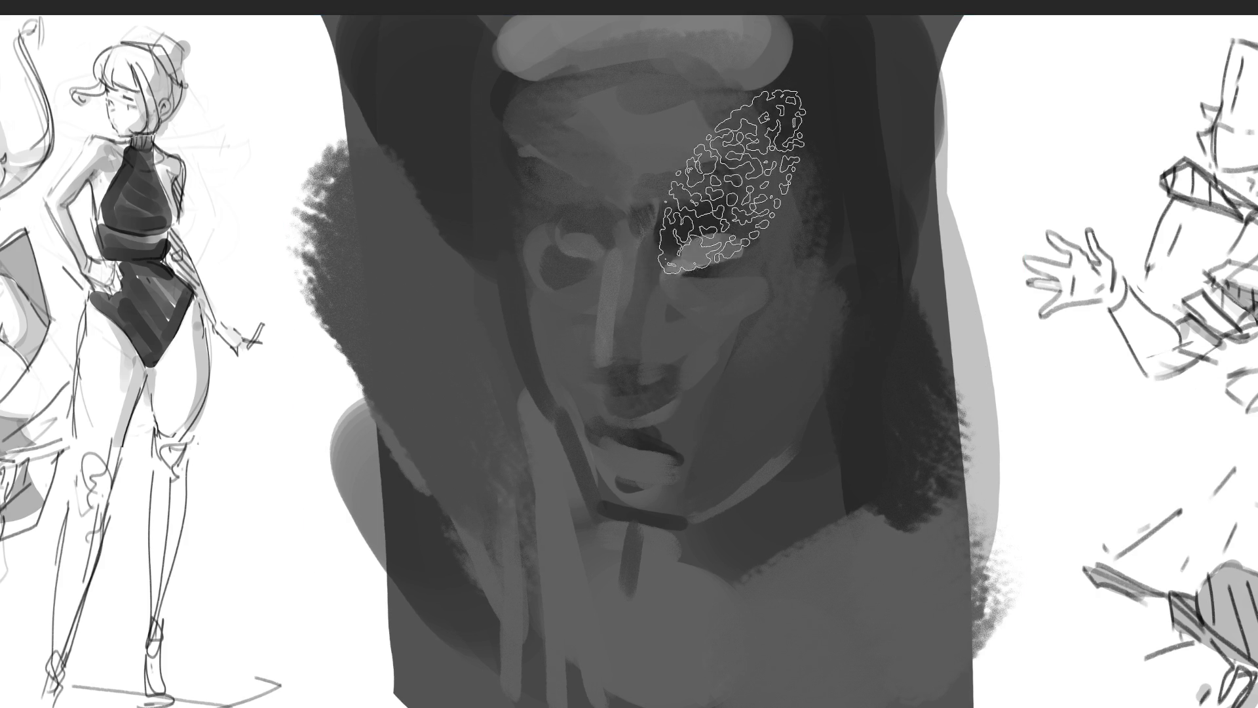
Step: Darken both eyes' upper lids, shade beneath them and between the eyes, and paint a thick right eyebrow
{"action": "left_click_drag", "start_coordinate": [670, 243], "coordinate": [717, 220]}
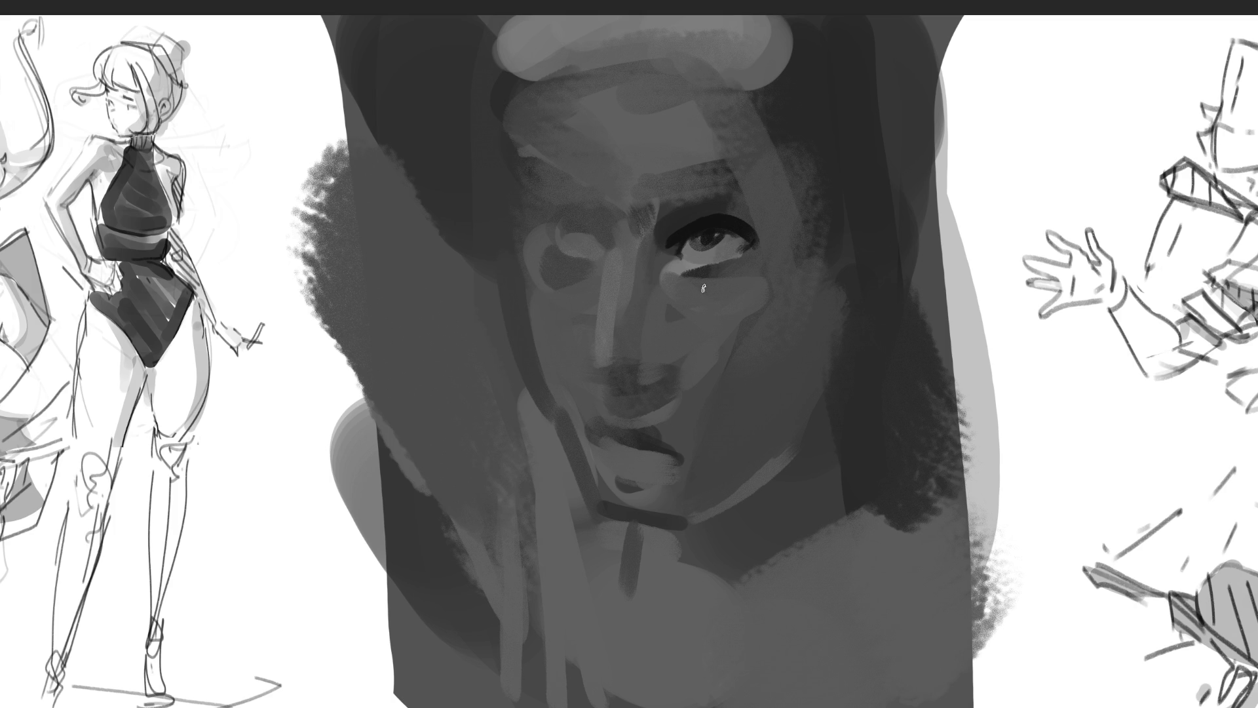
{"action": "mouse_move", "coordinate": [696, 286]}
{"action": "left_mouse_down"}
{"action": "mouse_move", "coordinate": [734, 287]}
{"action": "mouse_move", "coordinate": [747, 269]}
{"action": "left_mouse_up"}
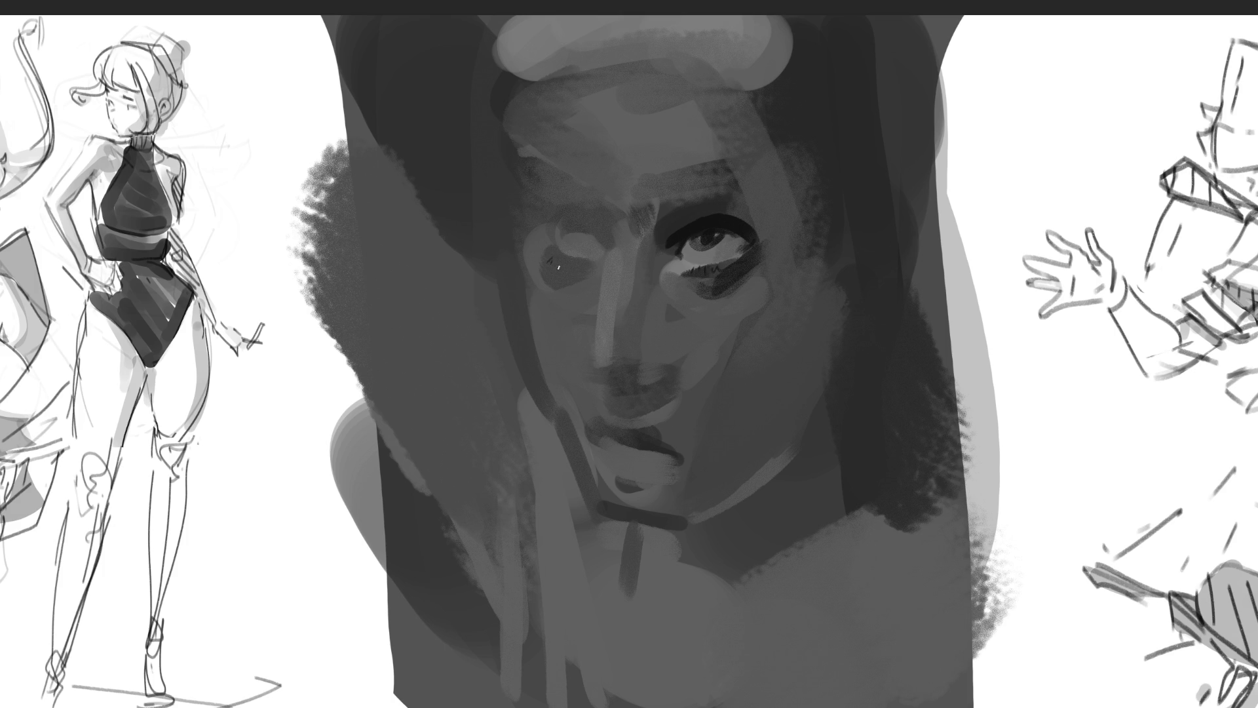
{"action": "mouse_move", "coordinate": [549, 240]}
{"action": "left_mouse_down"}
{"action": "mouse_move", "coordinate": [554, 213]}
{"action": "mouse_move", "coordinate": [593, 222]}
{"action": "mouse_move", "coordinate": [564, 234]}
{"action": "mouse_move", "coordinate": [593, 228]}
{"action": "left_mouse_up"}
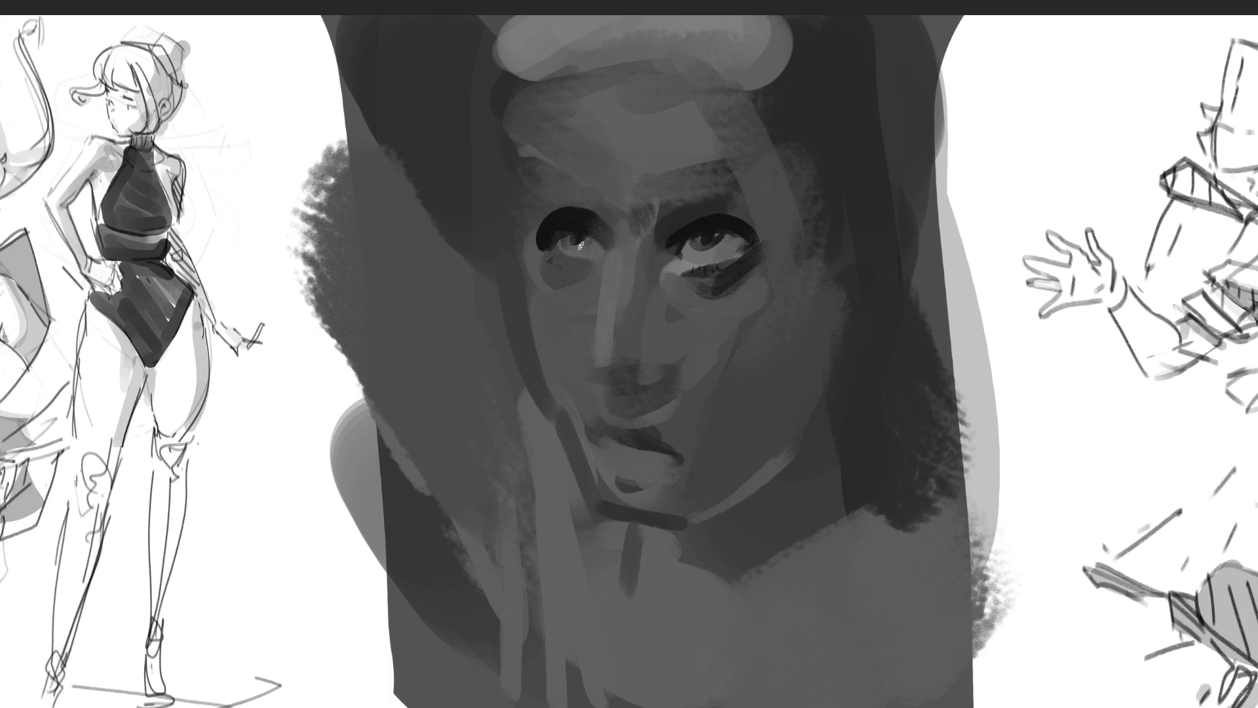
{"action": "left_click_drag", "start_coordinate": [571, 273], "coordinate": [557, 274]}
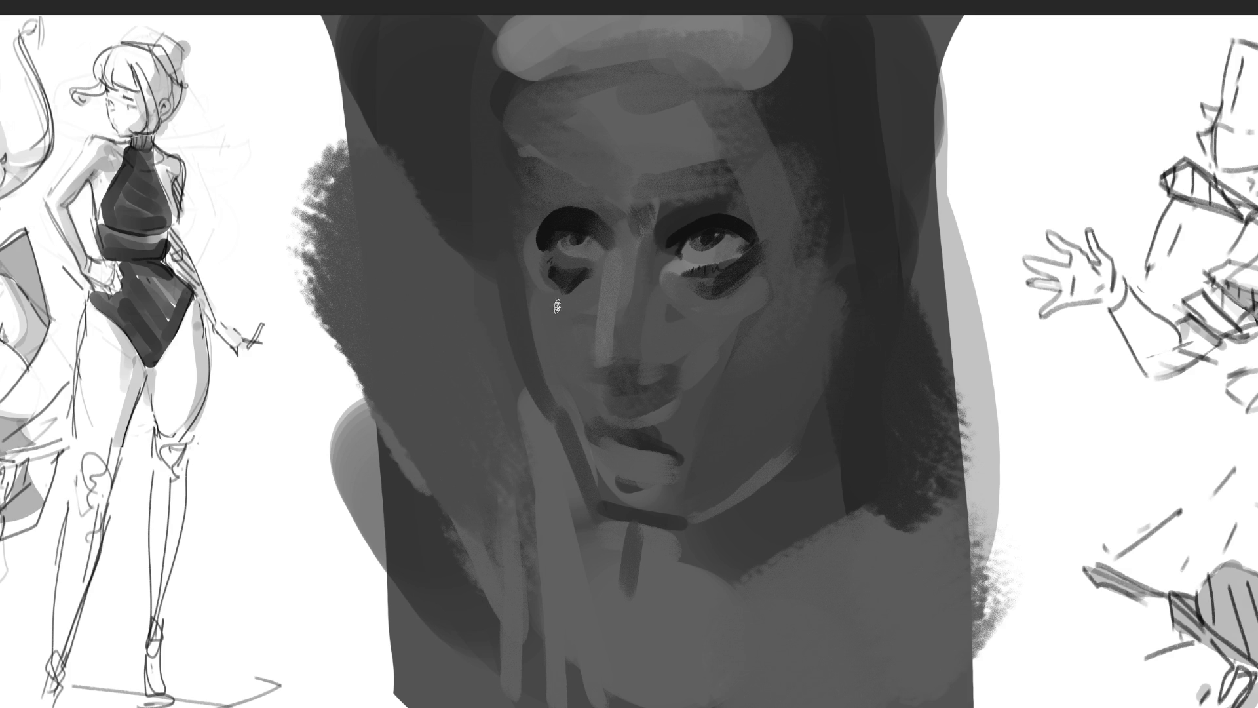
{"action": "left_click_drag", "start_coordinate": [588, 188], "coordinate": [607, 231]}
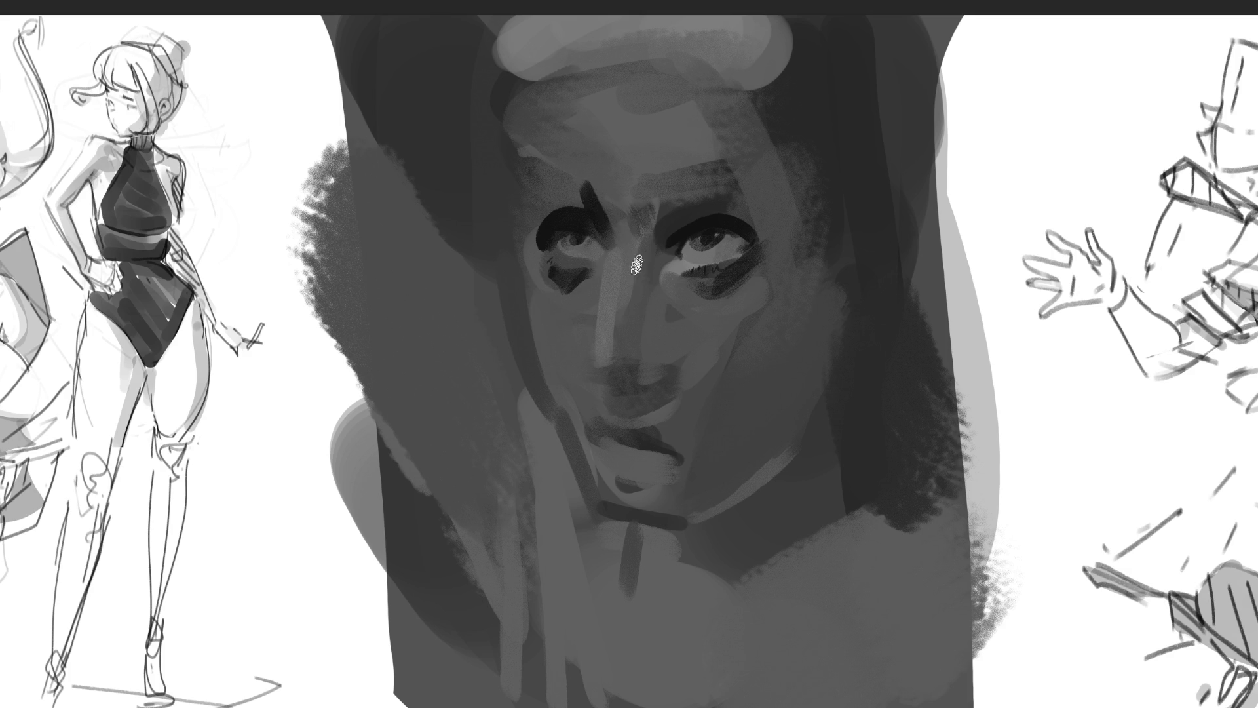
{"action": "mouse_move", "coordinate": [520, 162]}
{"action": "left_mouse_down"}
{"action": "mouse_move", "coordinate": [529, 184]}
{"action": "mouse_move", "coordinate": [574, 174]}
{"action": "left_mouse_up"}
{"action": "mouse_move", "coordinate": [662, 194]}
{"action": "left_mouse_down"}
{"action": "mouse_move", "coordinate": [747, 165]}
{"action": "mouse_move", "coordinate": [688, 177]}
{"action": "mouse_move", "coordinate": [778, 201]}
{"action": "left_mouse_up"}
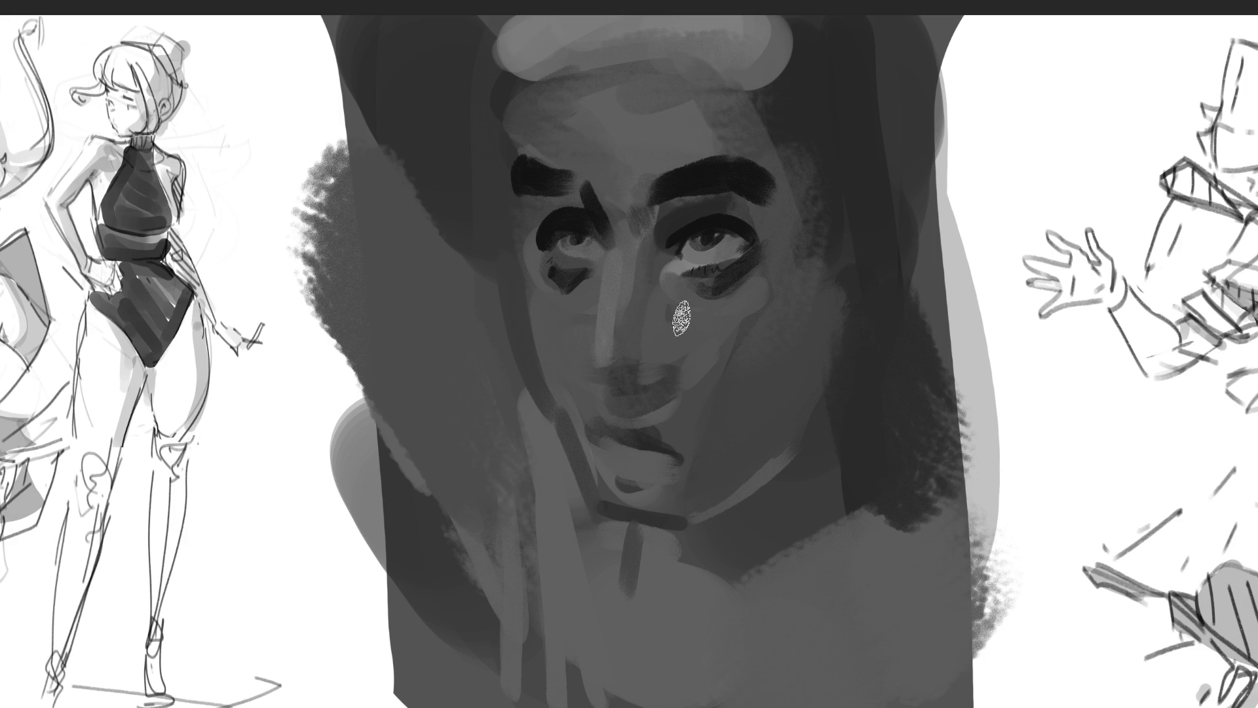
Step: With a smaller brush, shade under the nose, the lip line and chin, add a dark choker, and refine the right jawline
{"action": "key", "text": "bracketleft"}
{"action": "mouse_move", "coordinate": [582, 371]}
{"action": "left_mouse_down"}
{"action": "mouse_move", "coordinate": [616, 401]}
{"action": "mouse_move", "coordinate": [675, 380]}
{"action": "left_mouse_up"}
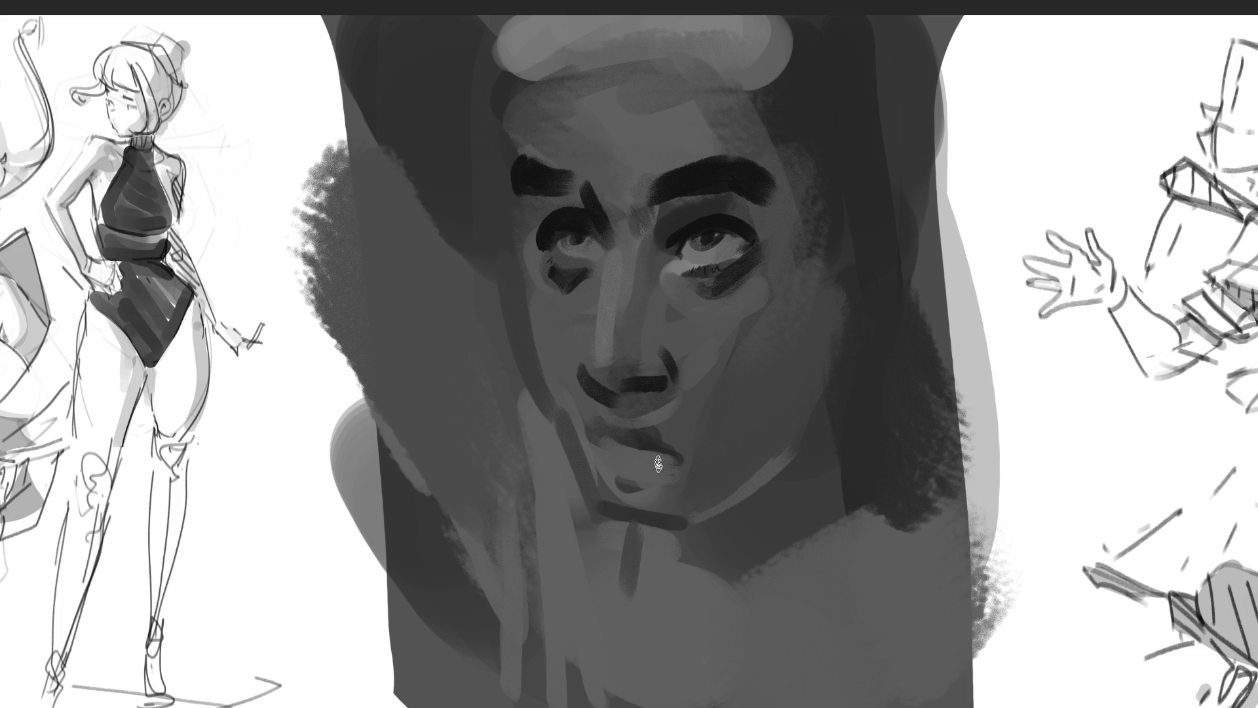
{"action": "left_click_drag", "start_coordinate": [610, 449], "coordinate": [666, 452]}
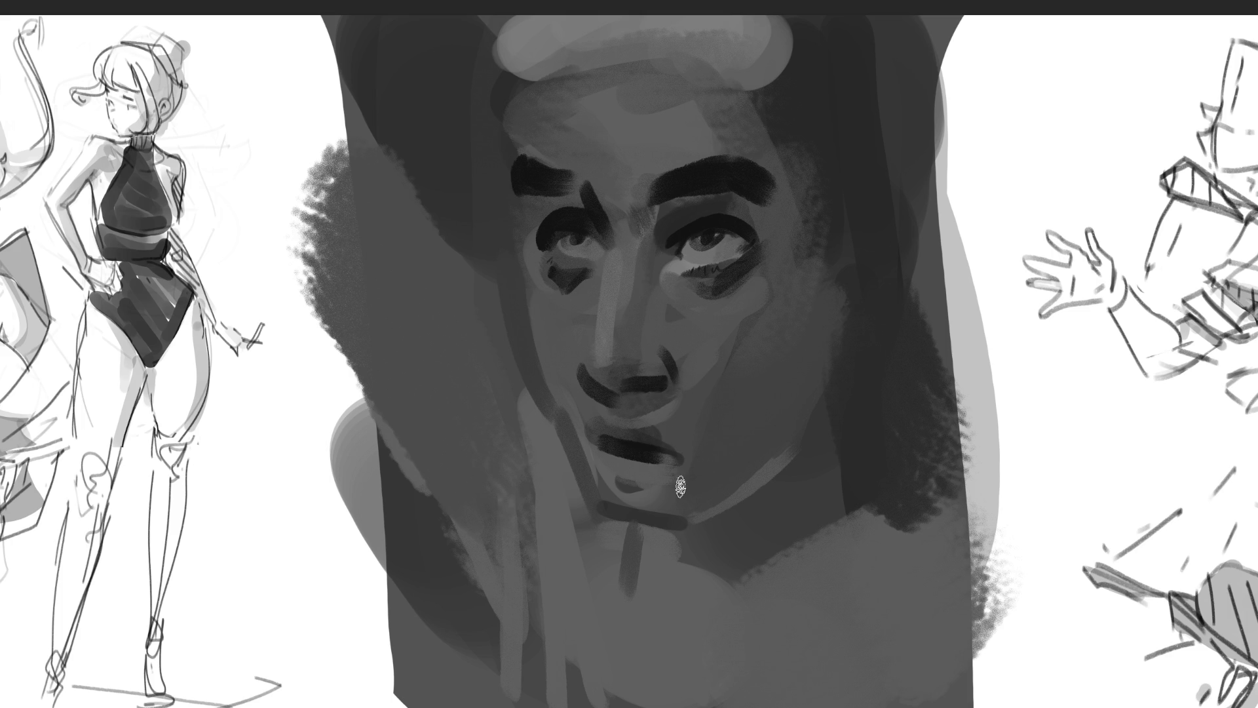
{"action": "left_click_drag", "start_coordinate": [603, 491], "coordinate": [675, 493]}
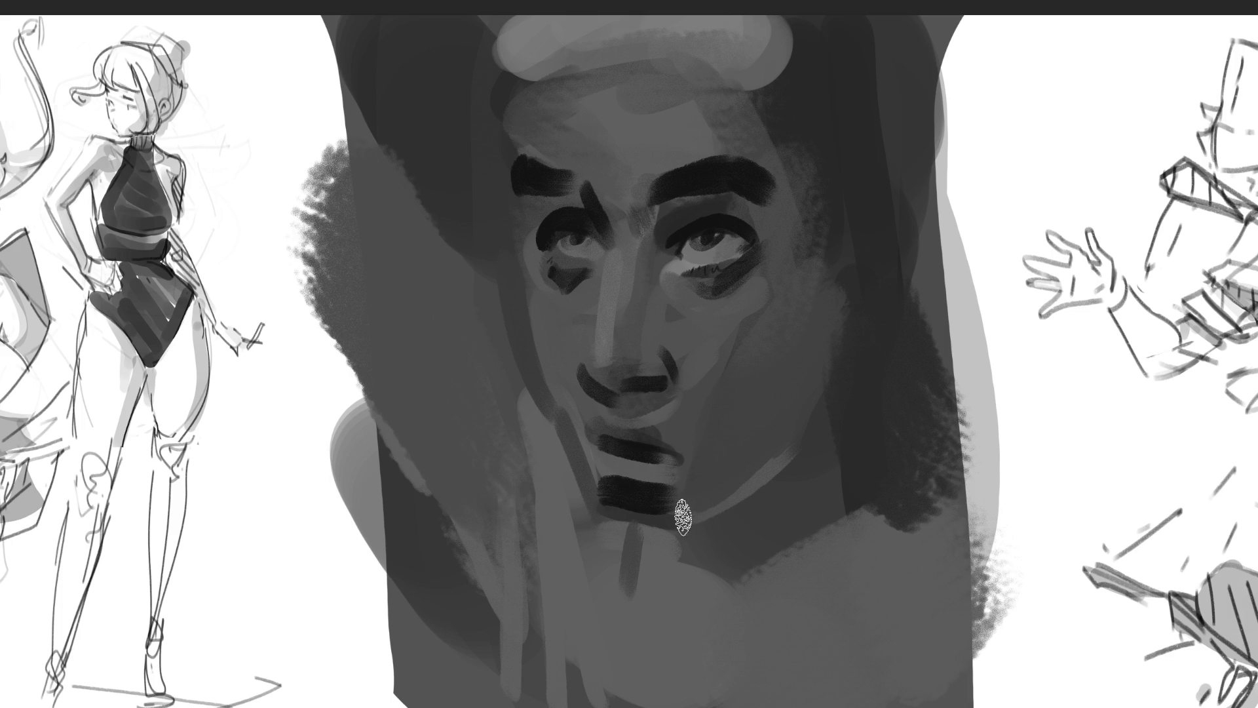
{"action": "left_click_drag", "start_coordinate": [600, 544], "coordinate": [754, 515]}
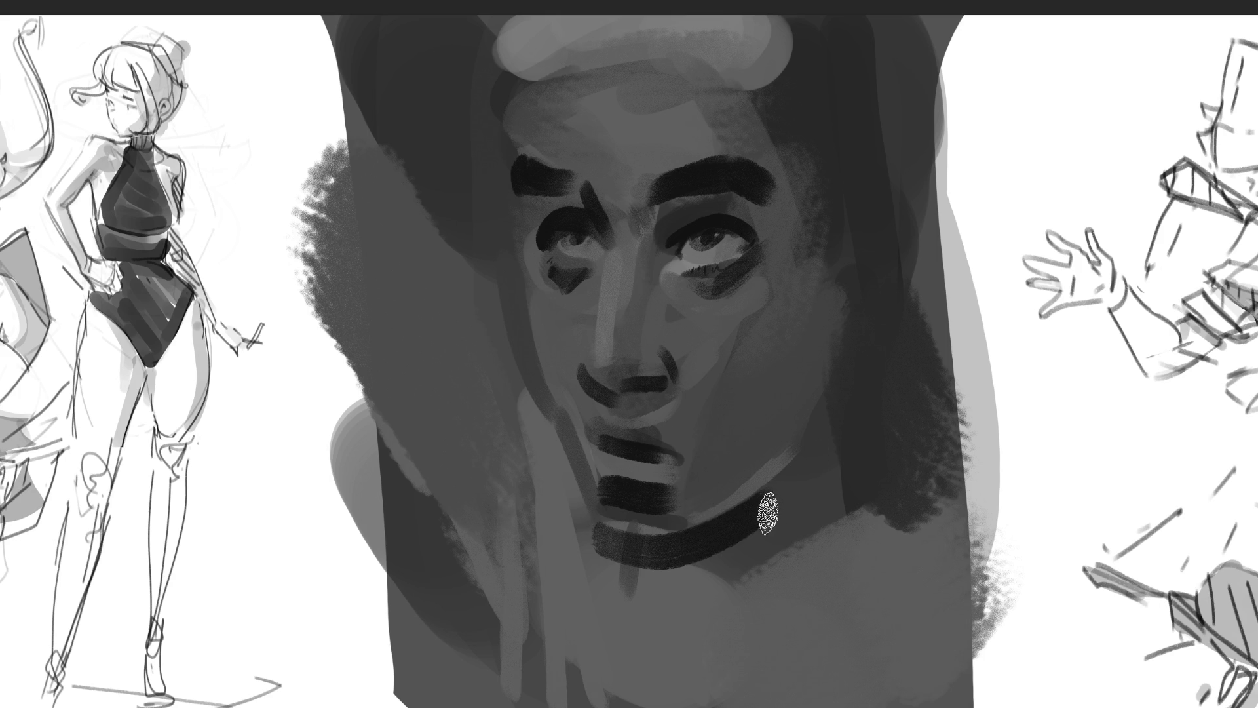
{"action": "left_click_drag", "start_coordinate": [708, 563], "coordinate": [841, 341]}
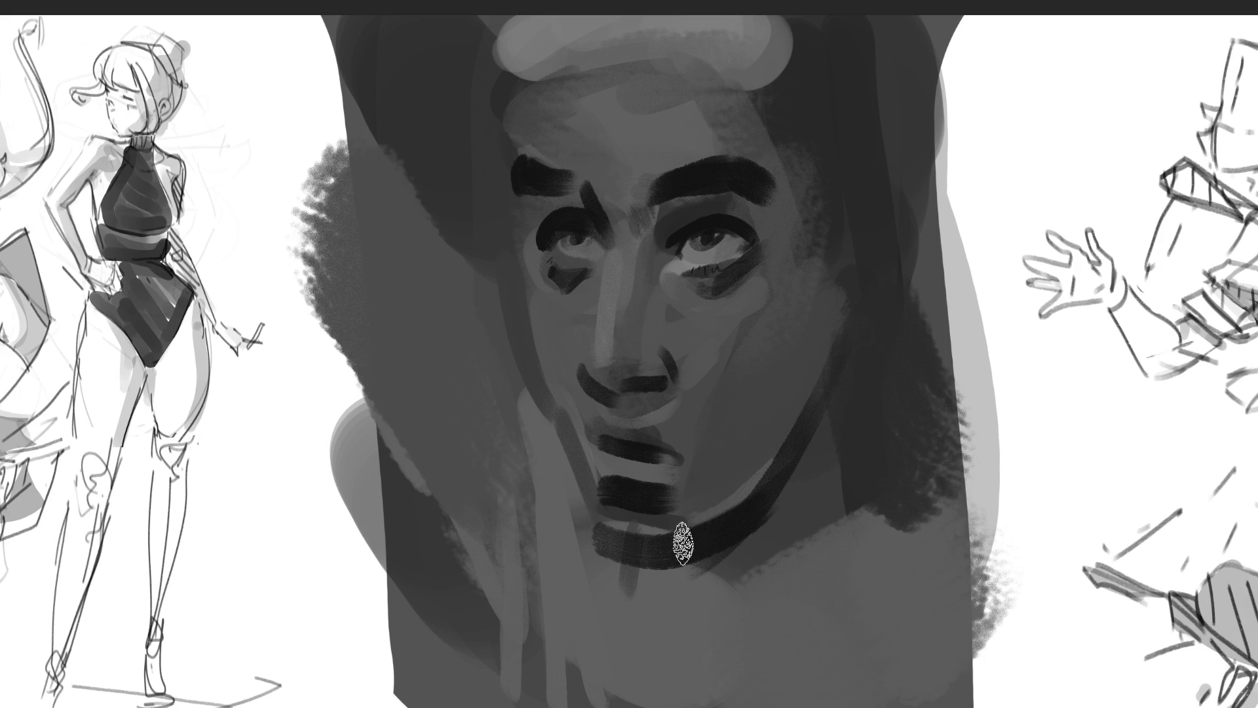
{"action": "left_click_drag", "start_coordinate": [678, 538], "coordinate": [851, 321]}
{"action": "left_click_drag", "start_coordinate": [734, 515], "coordinate": [852, 386]}
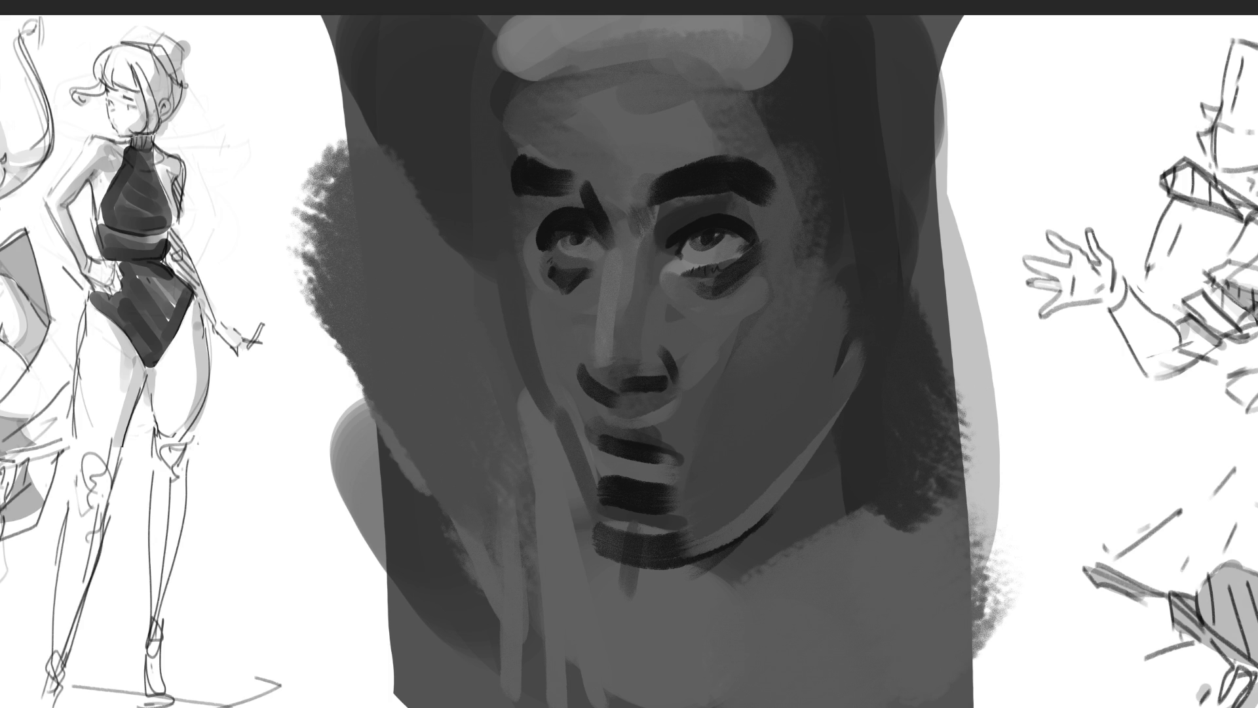
Step: With a very large brush, paint black behind the face, then delete it outside the portrait panel
{"action": "key", "text": "bracketright"}
{"action": "key", "text": "bracketright"}
{"action": "key", "text": "bracketright"}
{"action": "left_click_drag", "start_coordinate": [275, 590], "coordinate": [946, 500]}
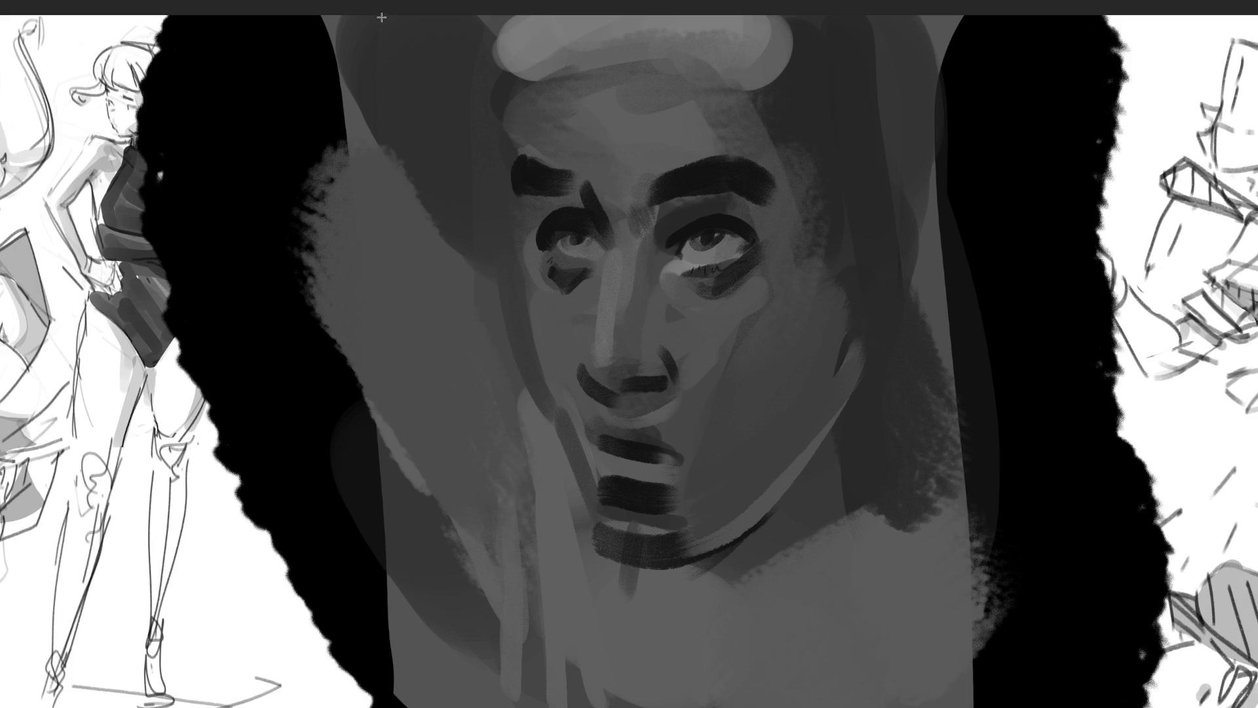
{"action": "mouse_move", "coordinate": [353, 13]}
{"action": "left_mouse_down"}
{"action": "mouse_move", "coordinate": [893, 646]}
{"action": "mouse_move", "coordinate": [955, 695]}
{"action": "mouse_move", "coordinate": [972, 675]}
{"action": "left_mouse_up"}
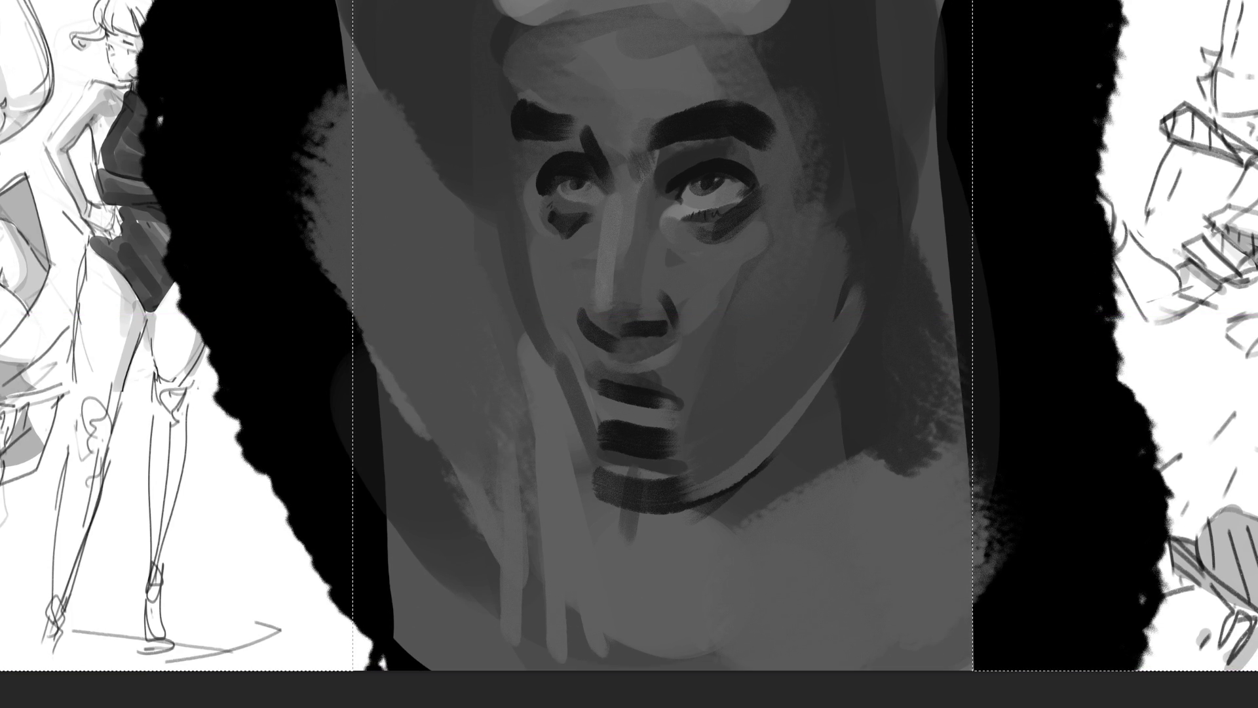
{"action": "key", "text": "ctrl+shift+i"}
{"action": "key", "text": "Delete"}
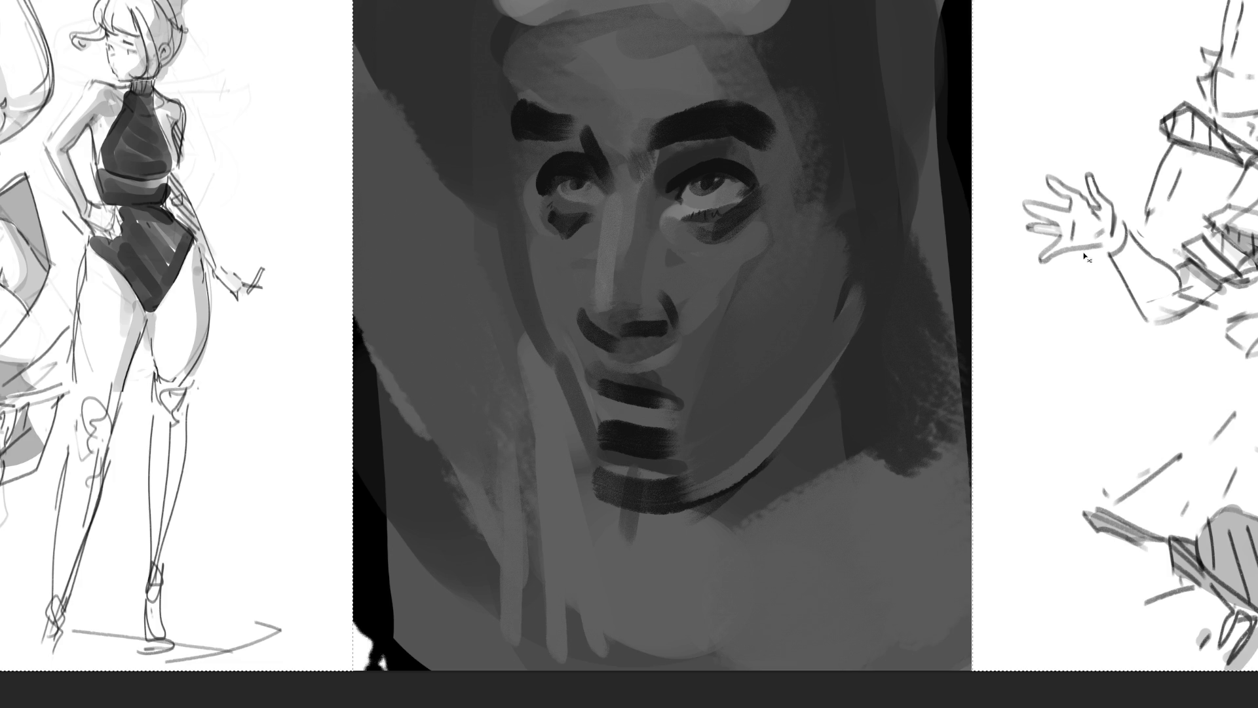
{"action": "scroll", "coordinate": [878, 354], "scroll_direction": "up", "scroll_amount": 3}
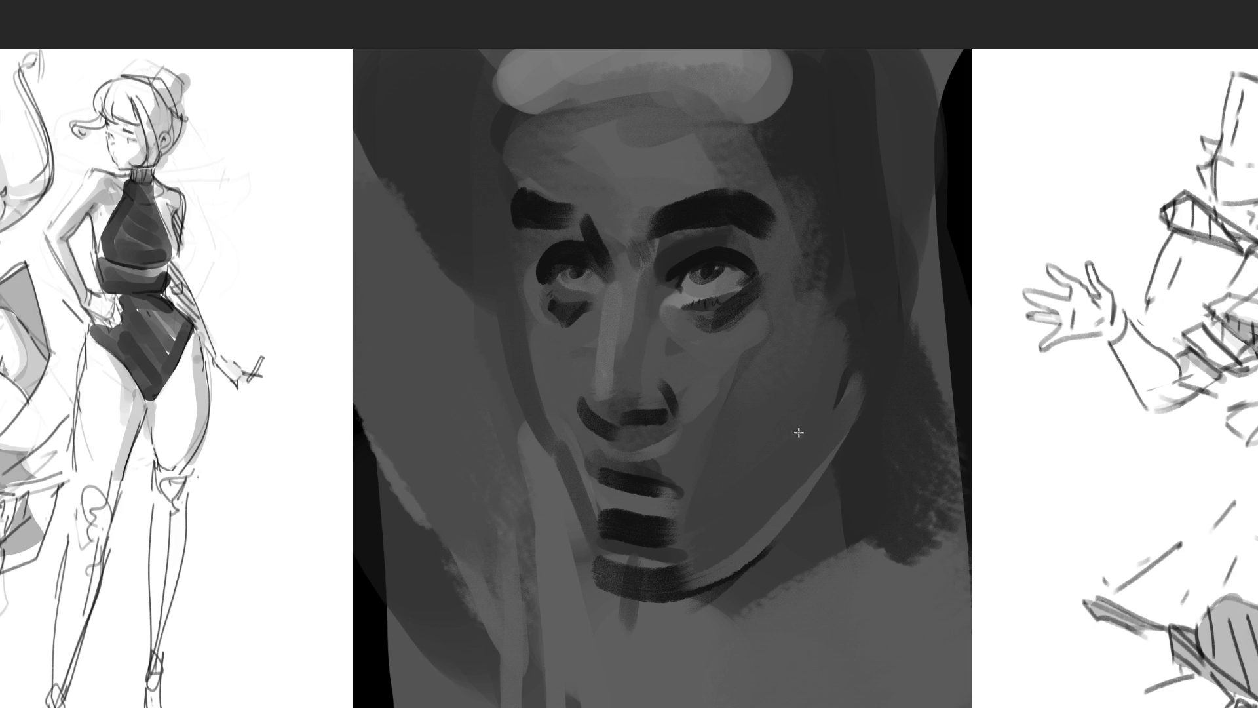
Step: Lighten beside the nose under the eye and blend the forehead smoother
{"action": "left_click", "coordinate": [754, 395]}
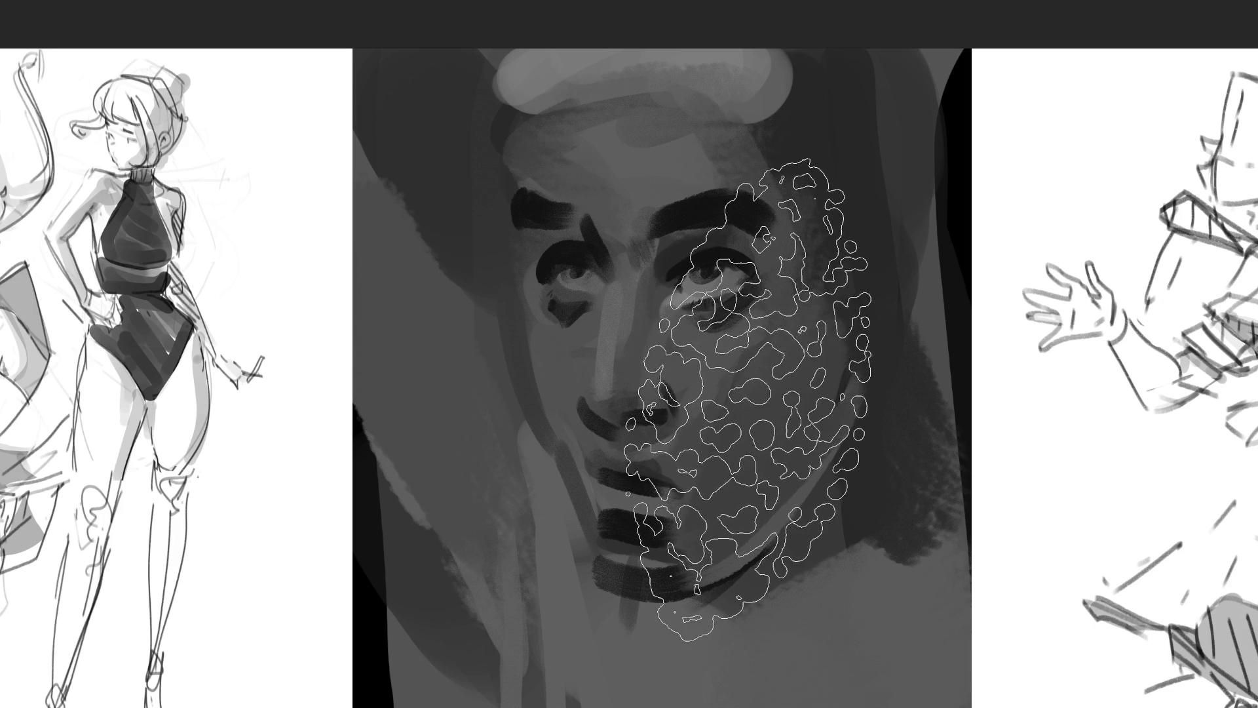
{"action": "key", "text": "ctrl+d"}
{"action": "key", "text": "b"}
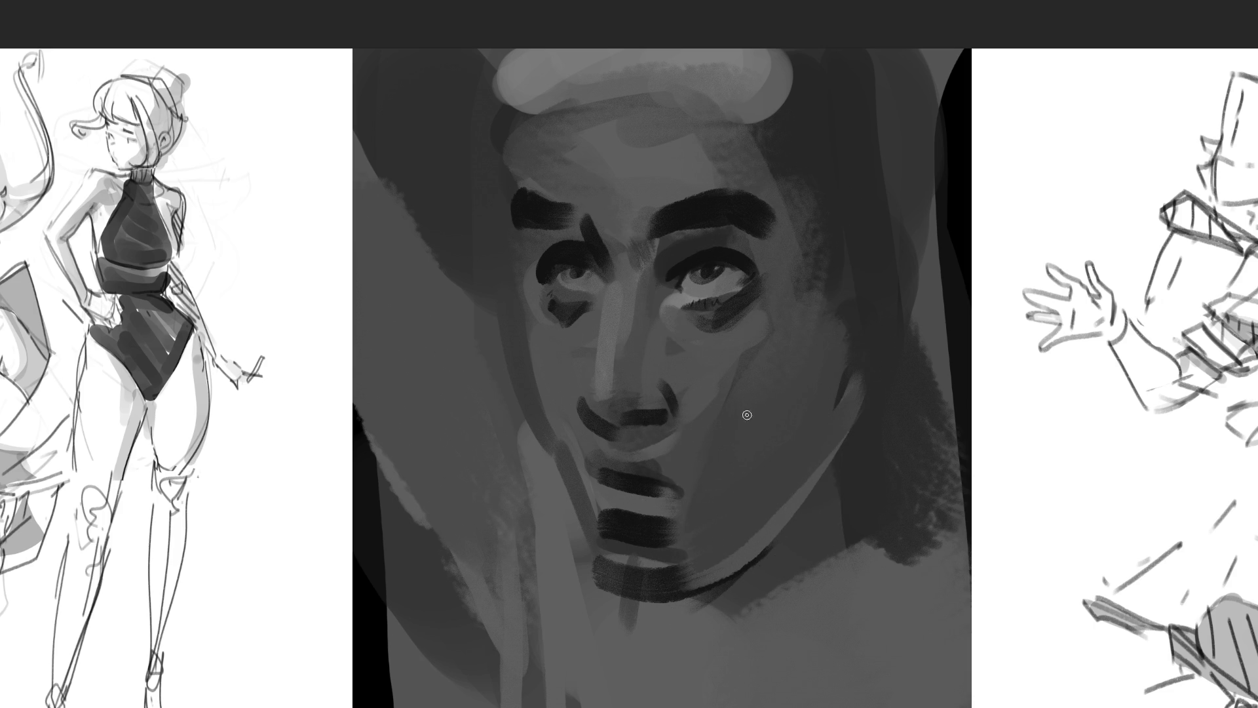
{"action": "mouse_move", "coordinate": [711, 362]}
{"action": "left_mouse_down"}
{"action": "mouse_move", "coordinate": [663, 310]}
{"action": "mouse_move", "coordinate": [697, 281]}
{"action": "mouse_move", "coordinate": [673, 288]}
{"action": "mouse_move", "coordinate": [719, 233]}
{"action": "left_mouse_up"}
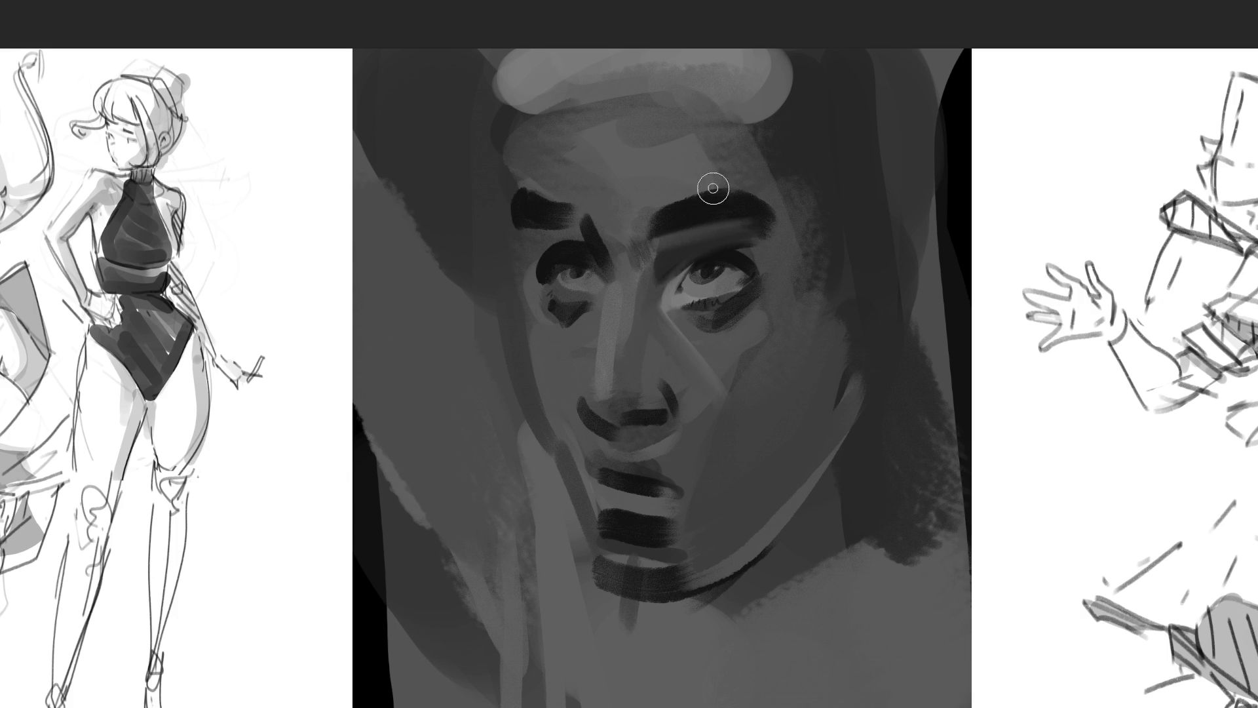
{"action": "key", "text": "bracketright"}
{"action": "mouse_move", "coordinate": [651, 147]}
{"action": "left_mouse_down"}
{"action": "mouse_move", "coordinate": [556, 135]}
{"action": "mouse_move", "coordinate": [596, 186]}
{"action": "mouse_move", "coordinate": [622, 157]}
{"action": "left_mouse_up"}
Step: Soften the inner brows, lighten the upper lip and cheek beside the arm, and reshape the lips
{"action": "key", "text": "bracketleft"}
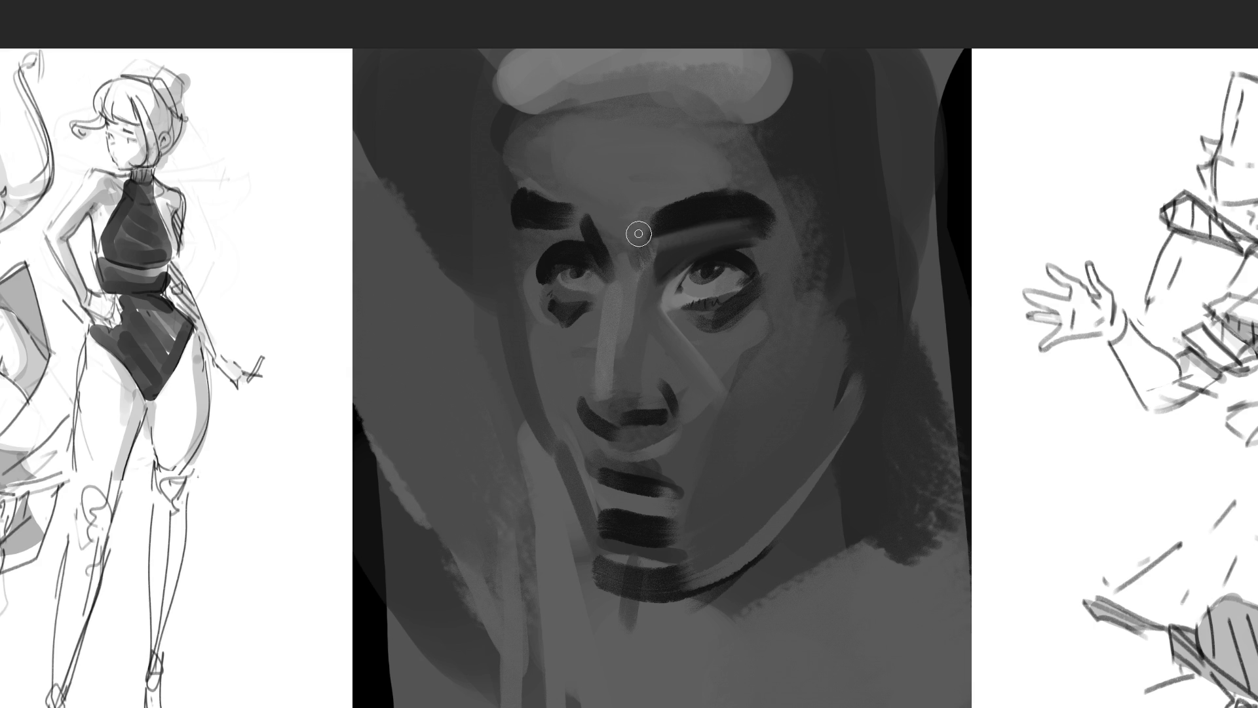
{"action": "mouse_move", "coordinate": [636, 244]}
{"action": "left_mouse_down"}
{"action": "mouse_move", "coordinate": [571, 214]}
{"action": "mouse_move", "coordinate": [576, 206]}
{"action": "mouse_move", "coordinate": [623, 275]}
{"action": "mouse_move", "coordinate": [627, 253]}
{"action": "mouse_move", "coordinate": [641, 334]}
{"action": "mouse_move", "coordinate": [645, 286]}
{"action": "mouse_move", "coordinate": [651, 370]}
{"action": "mouse_move", "coordinate": [648, 357]}
{"action": "mouse_move", "coordinate": [628, 395]}
{"action": "mouse_move", "coordinate": [655, 388]}
{"action": "mouse_move", "coordinate": [657, 326]}
{"action": "mouse_move", "coordinate": [685, 357]}
{"action": "mouse_move", "coordinate": [823, 317]}
{"action": "mouse_move", "coordinate": [736, 351]}
{"action": "mouse_move", "coordinate": [809, 205]}
{"action": "mouse_move", "coordinate": [820, 245]}
{"action": "mouse_move", "coordinate": [789, 170]}
{"action": "mouse_move", "coordinate": [820, 185]}
{"action": "mouse_move", "coordinate": [837, 298]}
{"action": "mouse_move", "coordinate": [815, 391]}
{"action": "mouse_move", "coordinate": [723, 397]}
{"action": "left_mouse_up"}
{"action": "mouse_move", "coordinate": [711, 375]}
{"action": "left_mouse_down"}
{"action": "mouse_move", "coordinate": [699, 447]}
{"action": "mouse_move", "coordinate": [711, 441]}
{"action": "mouse_move", "coordinate": [643, 458]}
{"action": "mouse_move", "coordinate": [699, 473]}
{"action": "mouse_move", "coordinate": [604, 458]}
{"action": "mouse_move", "coordinate": [571, 435]}
{"action": "mouse_move", "coordinate": [568, 419]}
{"action": "mouse_move", "coordinate": [581, 435]}
{"action": "mouse_move", "coordinate": [567, 404]}
{"action": "mouse_move", "coordinate": [576, 343]}
{"action": "mouse_move", "coordinate": [559, 357]}
{"action": "mouse_move", "coordinate": [533, 286]}
{"action": "left_mouse_up"}
{"action": "key", "text": "bracketleft"}
{"action": "mouse_move", "coordinate": [463, 198]}
{"action": "left_mouse_down"}
{"action": "mouse_move", "coordinate": [492, 247]}
{"action": "mouse_move", "coordinate": [494, 331]}
{"action": "mouse_move", "coordinate": [515, 342]}
{"action": "mouse_move", "coordinate": [485, 129]}
{"action": "mouse_move", "coordinate": [474, 326]}
{"action": "mouse_move", "coordinate": [482, 139]}
{"action": "mouse_move", "coordinate": [450, 118]}
{"action": "mouse_move", "coordinate": [499, 296]}
{"action": "mouse_move", "coordinate": [500, 376]}
{"action": "mouse_move", "coordinate": [561, 535]}
{"action": "mouse_move", "coordinate": [550, 491]}
{"action": "mouse_move", "coordinate": [596, 570]}
{"action": "mouse_move", "coordinate": [721, 573]}
{"action": "mouse_move", "coordinate": [633, 582]}
{"action": "mouse_move", "coordinate": [657, 596]}
{"action": "mouse_move", "coordinate": [885, 424]}
{"action": "mouse_move", "coordinate": [874, 447]}
{"action": "left_mouse_up"}
{"action": "mouse_move", "coordinate": [664, 514]}
{"action": "left_mouse_down"}
{"action": "mouse_move", "coordinate": [677, 506]}
{"action": "mouse_move", "coordinate": [623, 497]}
{"action": "mouse_move", "coordinate": [688, 497]}
{"action": "mouse_move", "coordinate": [638, 508]}
{"action": "mouse_move", "coordinate": [646, 498]}
{"action": "mouse_move", "coordinate": [647, 538]}
{"action": "mouse_move", "coordinate": [688, 512]}
{"action": "mouse_move", "coordinate": [623, 522]}
{"action": "mouse_move", "coordinate": [609, 511]}
{"action": "mouse_move", "coordinate": [637, 526]}
{"action": "left_mouse_up"}
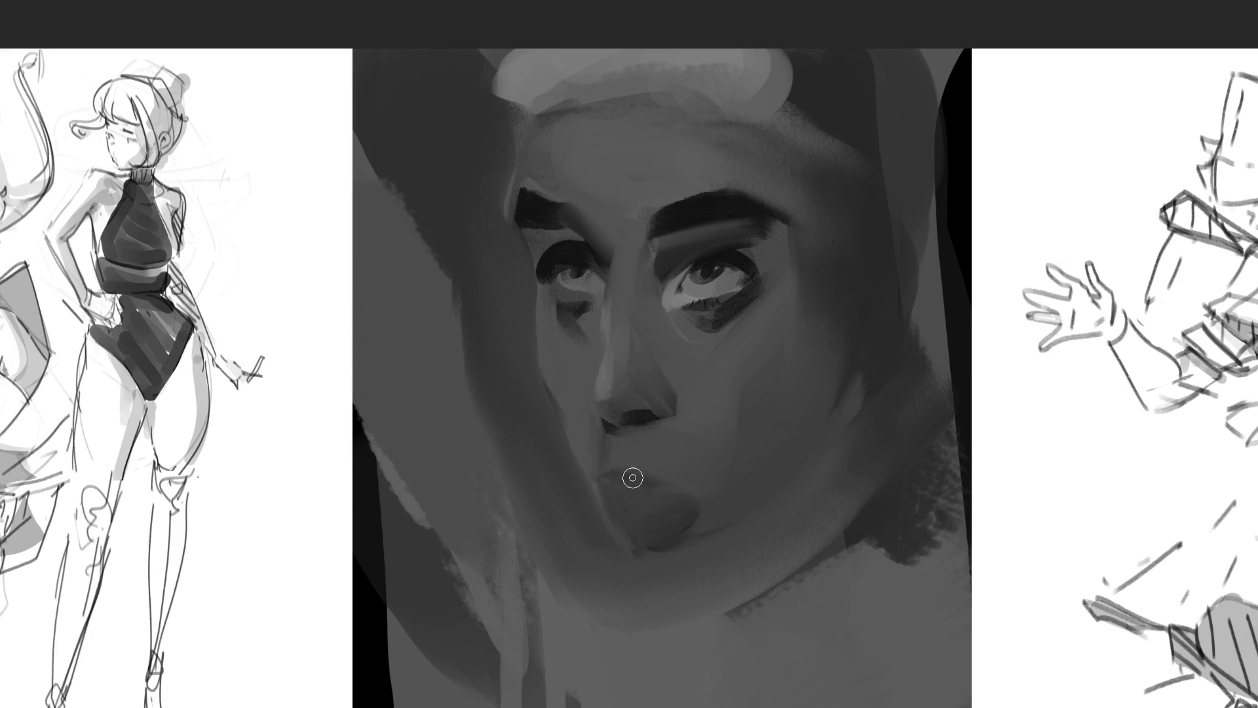
Step: Draw a dark stick from the lips down-left and redefine dark lines across and below the lips
{"action": "left_click_drag", "start_coordinate": [529, 605], "coordinate": [615, 487]}
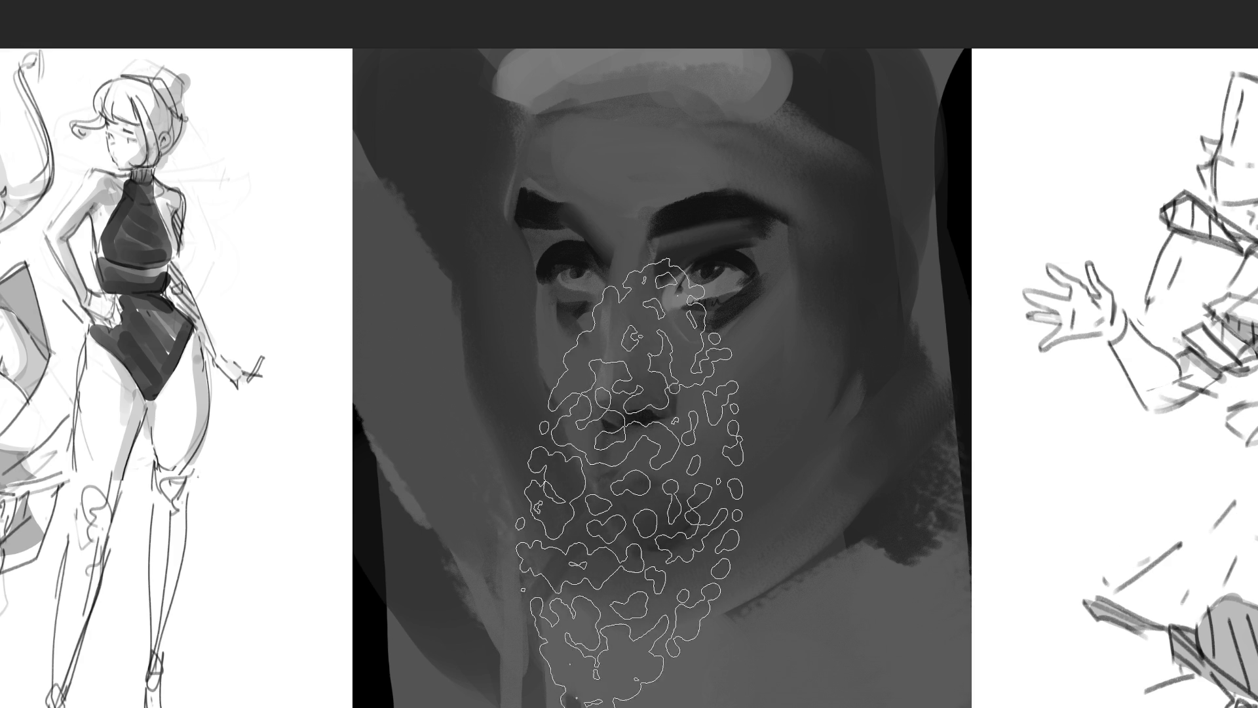
{"action": "key", "text": "["}
{"action": "key", "text": "["}
{"action": "key", "text": "["}
{"action": "key", "text": "["}
{"action": "key", "text": "["}
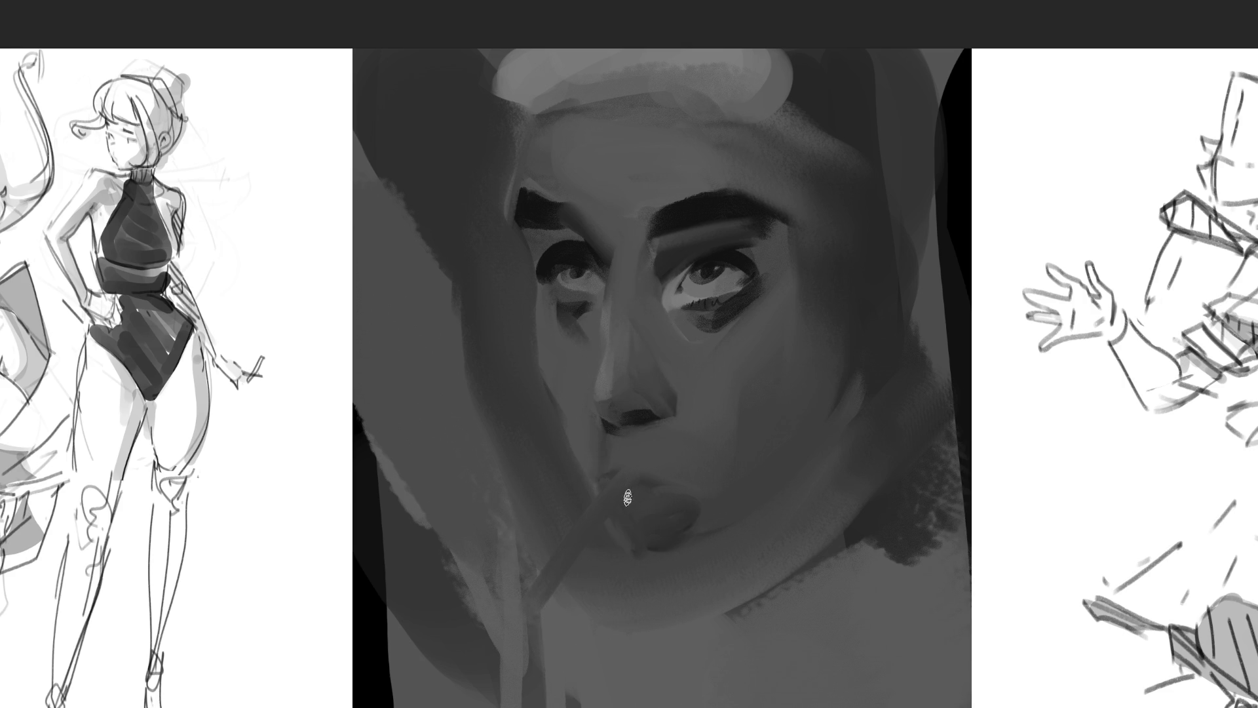
{"action": "left_click_drag", "start_coordinate": [633, 482], "coordinate": [518, 600]}
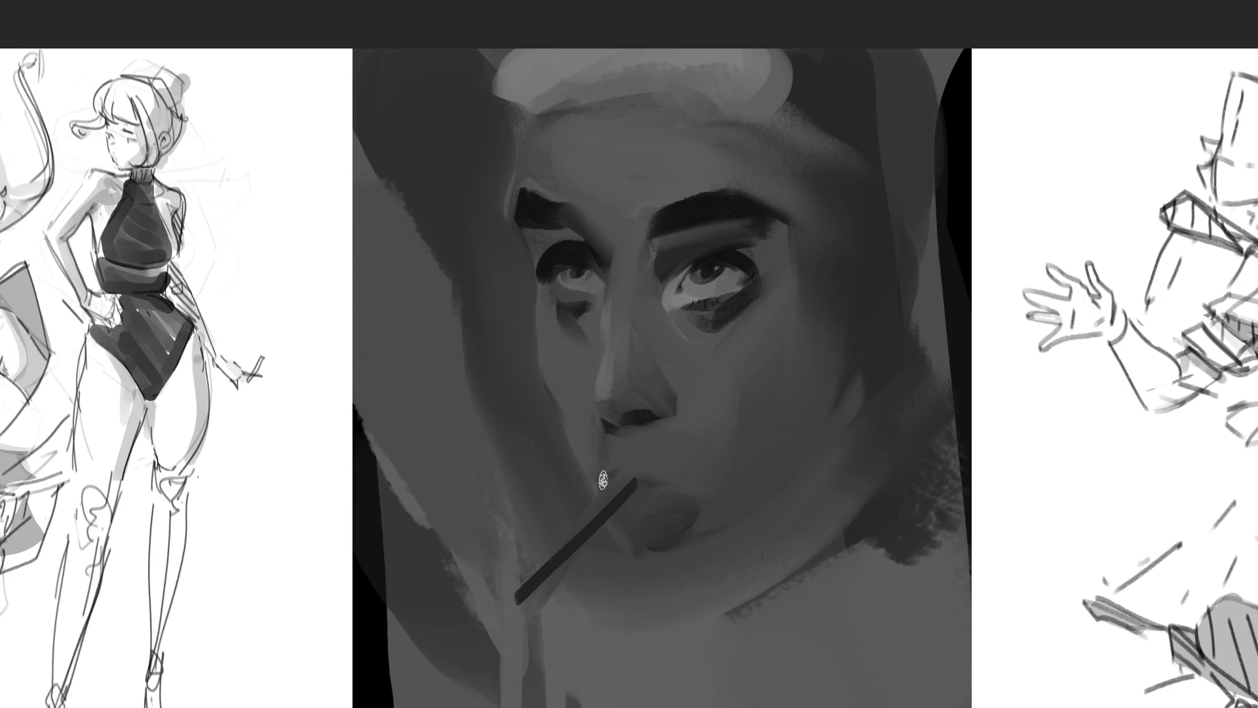
{"action": "left_click_drag", "start_coordinate": [603, 479], "coordinate": [695, 495]}
{"action": "left_click_drag", "start_coordinate": [616, 505], "coordinate": [678, 504]}
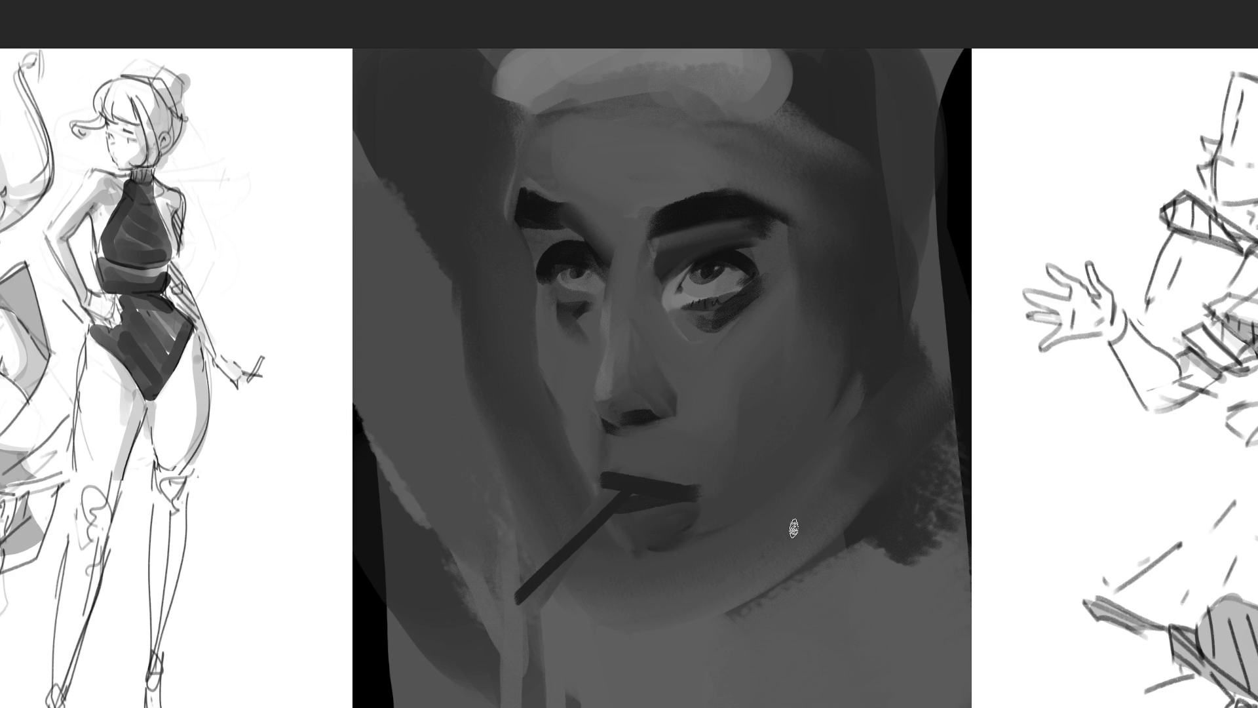
Step: Shade the cheek and texture the chin and neck with a larger textured brush
{"action": "key", "text": "bracketright"}
{"action": "key", "text": "bracketright"}
{"action": "key", "text": "bracketright"}
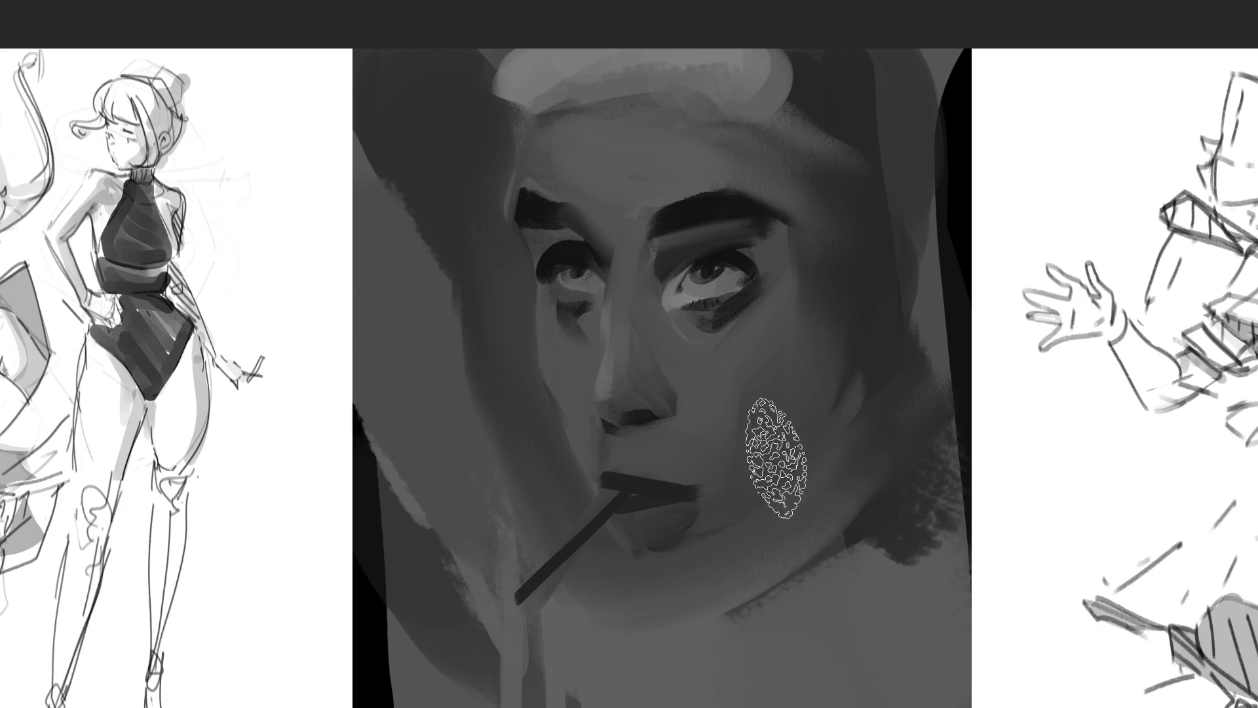
{"action": "left_click_drag", "start_coordinate": [743, 501], "coordinate": [823, 407]}
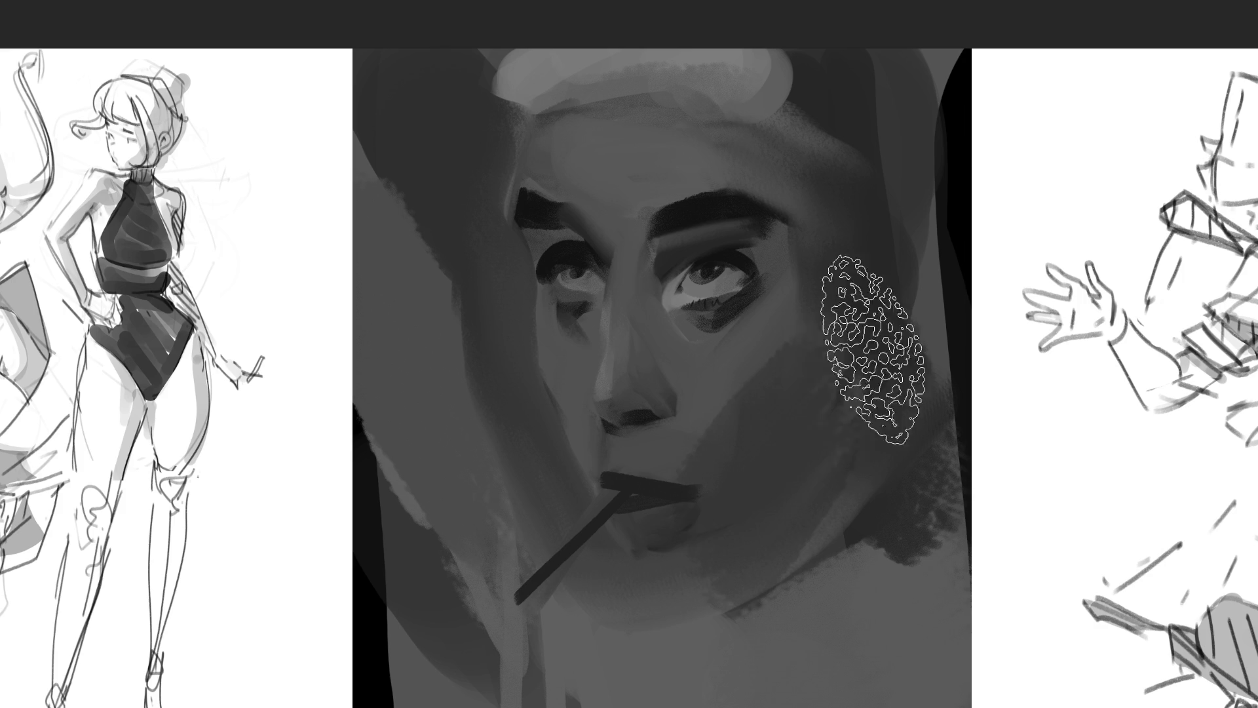
{"action": "mouse_move", "coordinate": [888, 433]}
{"action": "left_mouse_down"}
{"action": "mouse_move", "coordinate": [674, 562]}
{"action": "mouse_move", "coordinate": [942, 253]}
{"action": "mouse_move", "coordinate": [581, 413]}
{"action": "left_mouse_up"}
{"action": "key", "text": "bracketleft"}
{"action": "key", "text": "bracketleft"}
{"action": "key", "text": "bracketleft"}
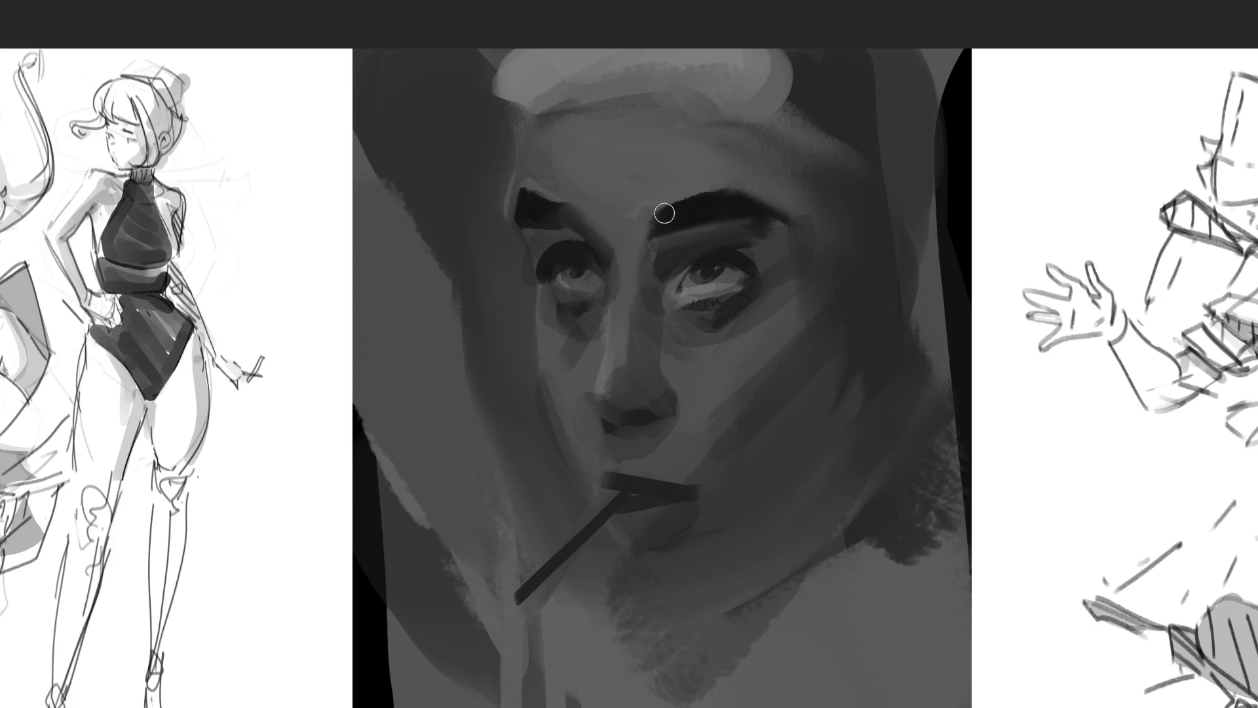
Step: Lighten the forehead between the brows, then shade the temple, cheek and jaw
{"action": "left_click", "coordinate": [541, 176], "text": "alt"}
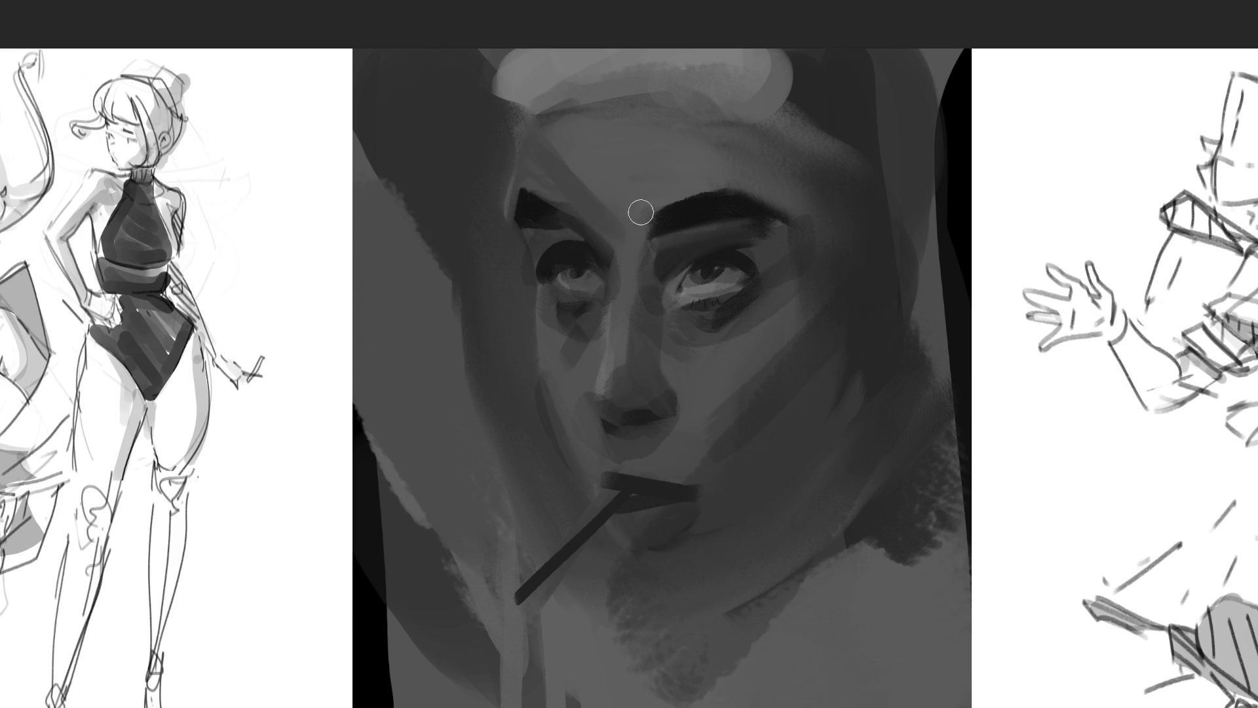
{"action": "key", "text": "bracketright"}
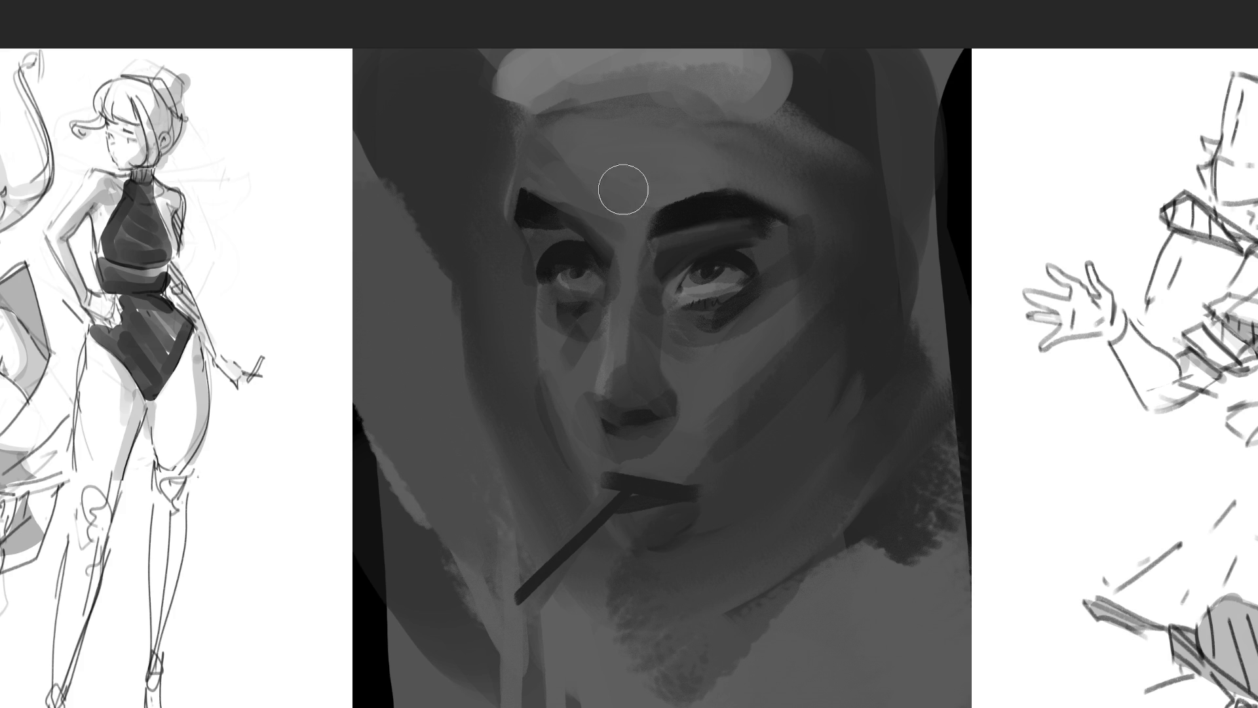
{"action": "key", "text": "bracketright"}
{"action": "left_click_drag", "start_coordinate": [679, 185], "coordinate": [651, 155]}
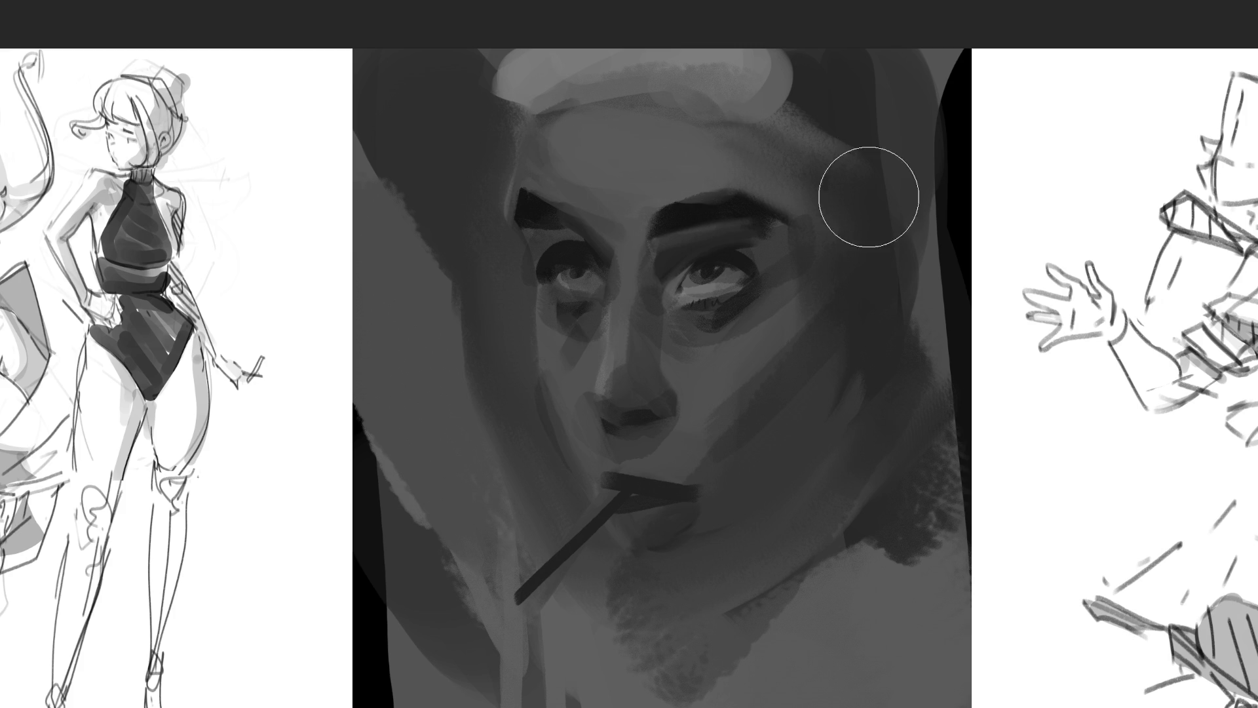
{"action": "left_click_drag", "start_coordinate": [823, 168], "coordinate": [717, 99]}
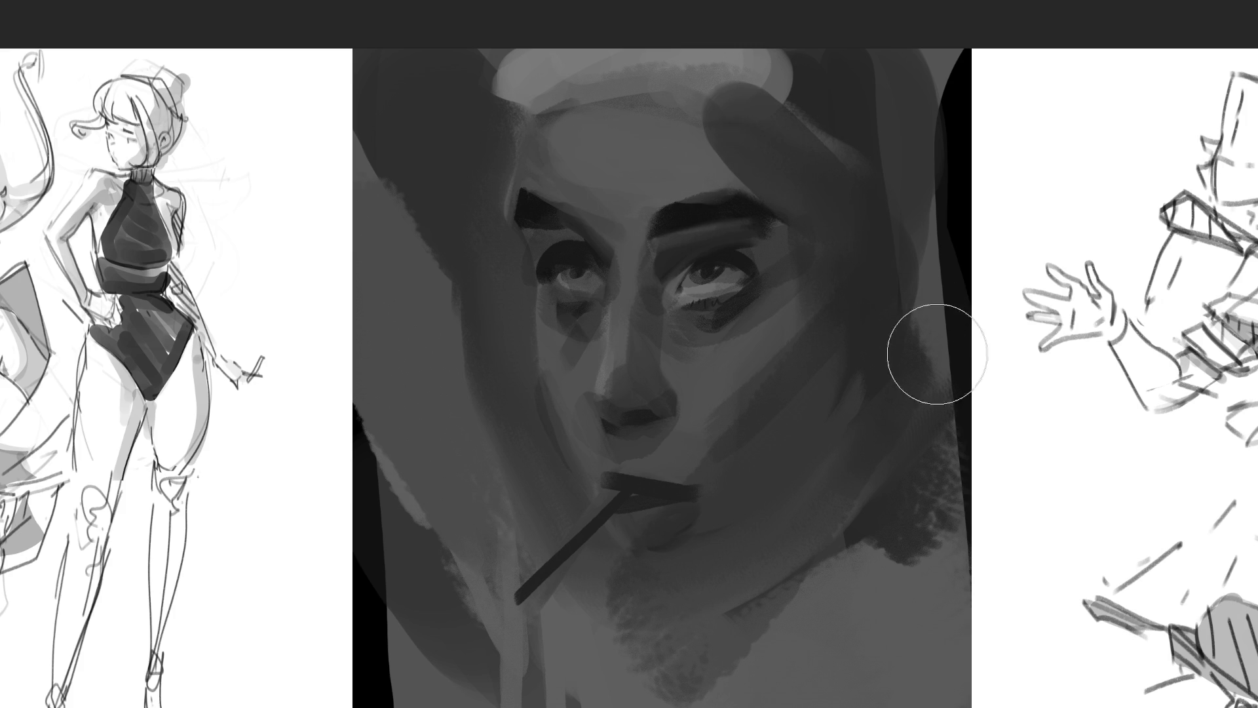
{"action": "key", "text": "ctrl+z"}
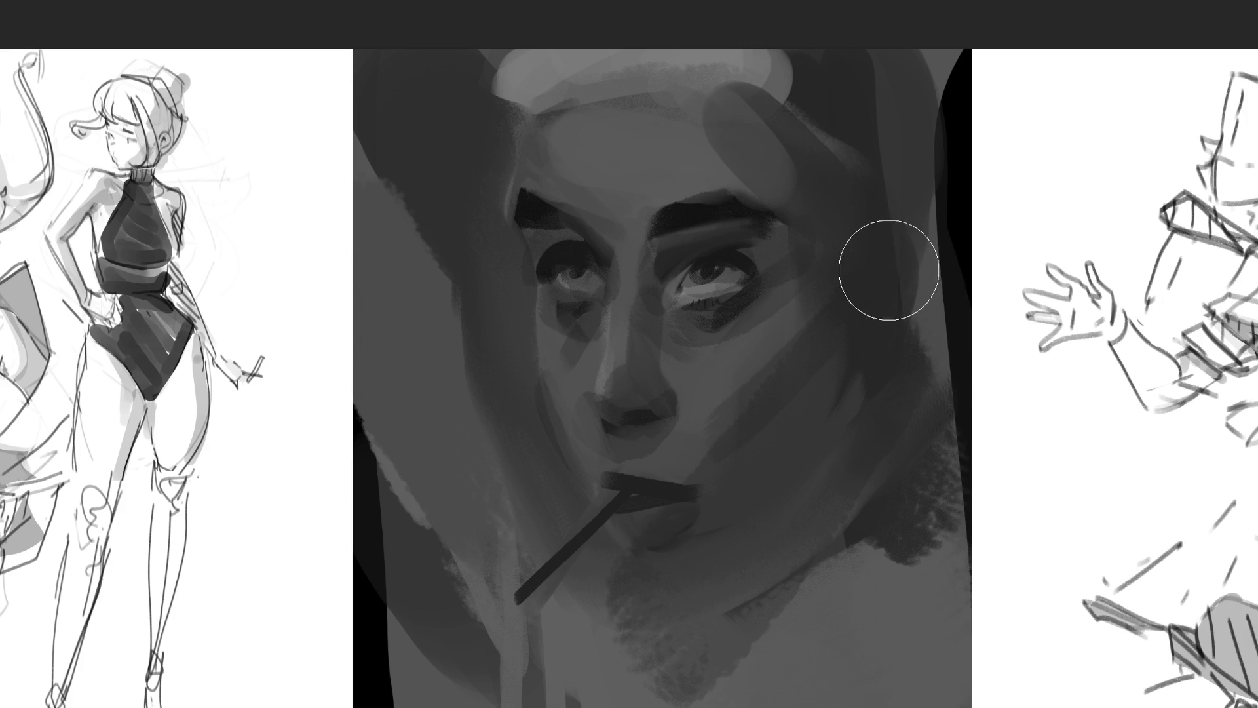
{"action": "left_click_drag", "start_coordinate": [843, 230], "coordinate": [844, 193]}
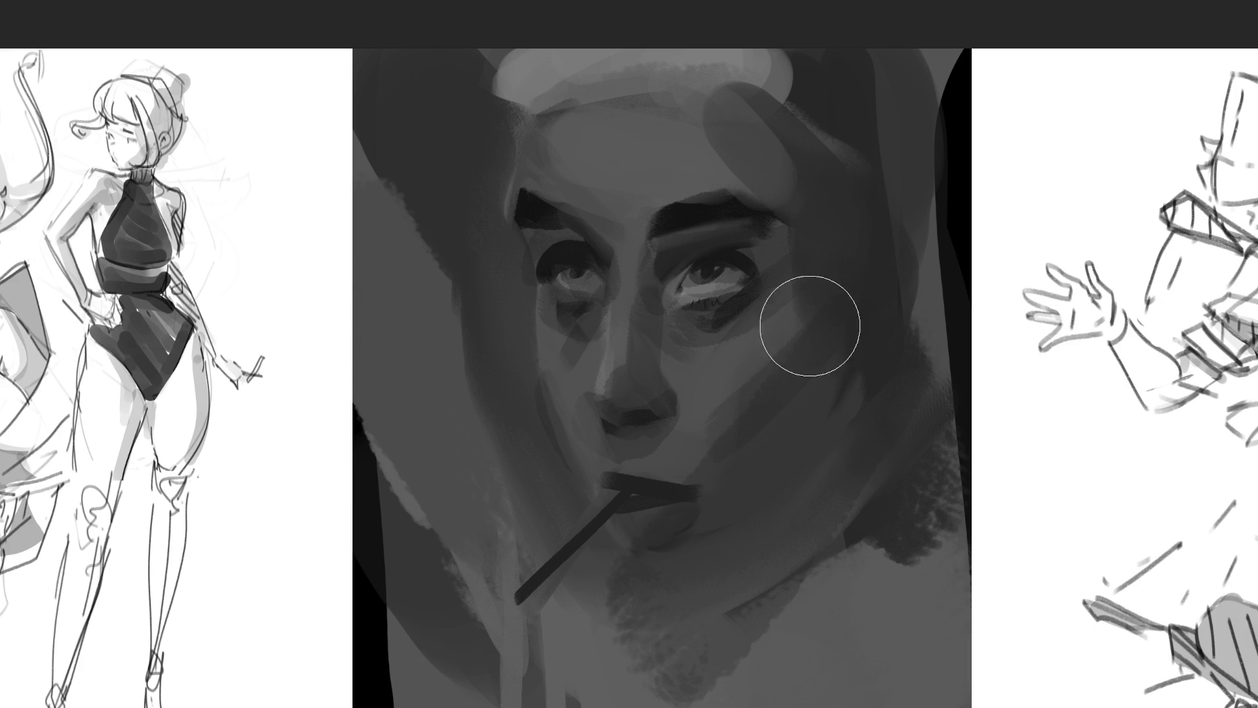
{"action": "mouse_move", "coordinate": [821, 365]}
{"action": "left_mouse_down"}
{"action": "mouse_move", "coordinate": [708, 441]}
{"action": "mouse_move", "coordinate": [748, 466]}
{"action": "mouse_move", "coordinate": [680, 435]}
{"action": "mouse_move", "coordinate": [732, 490]}
{"action": "left_mouse_up"}
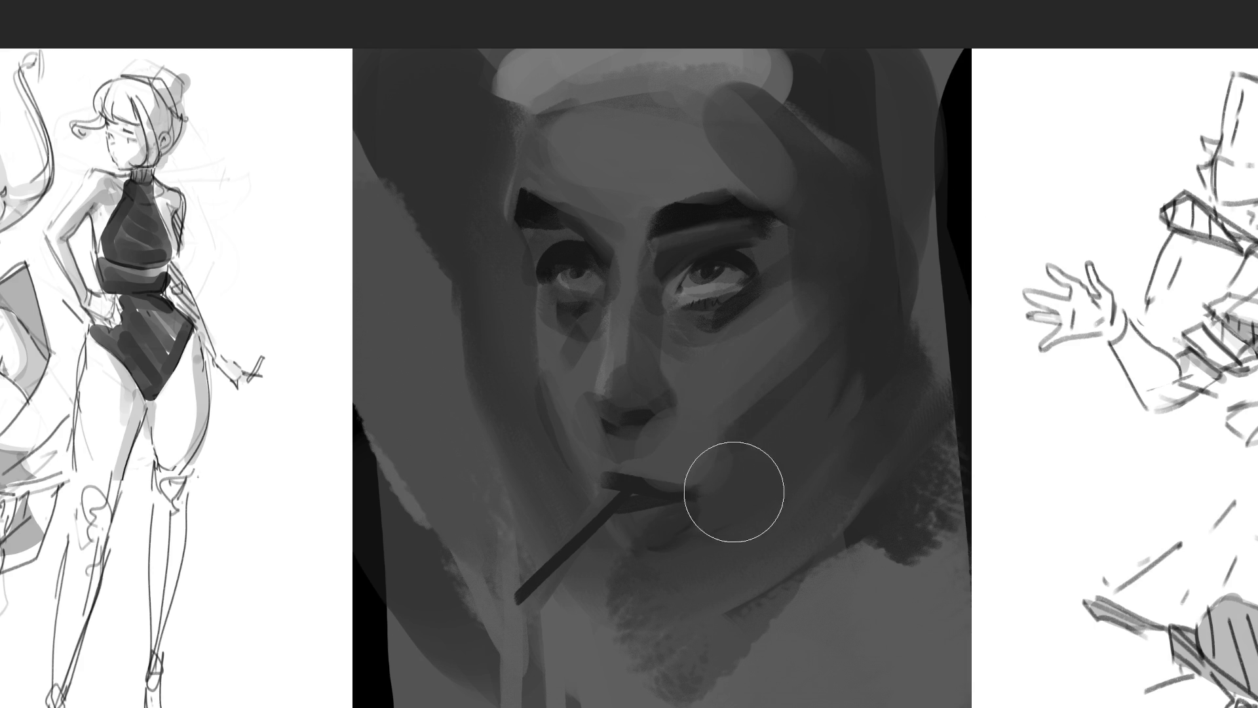
Step: Highlight the nose tip, smooth the nose side and bridge, and lighten the left eye socket
{"action": "key", "text": "bracketleft"}
{"action": "key", "text": "bracketleft"}
{"action": "key", "text": "bracketleft"}
{"action": "left_click", "coordinate": [649, 386]}
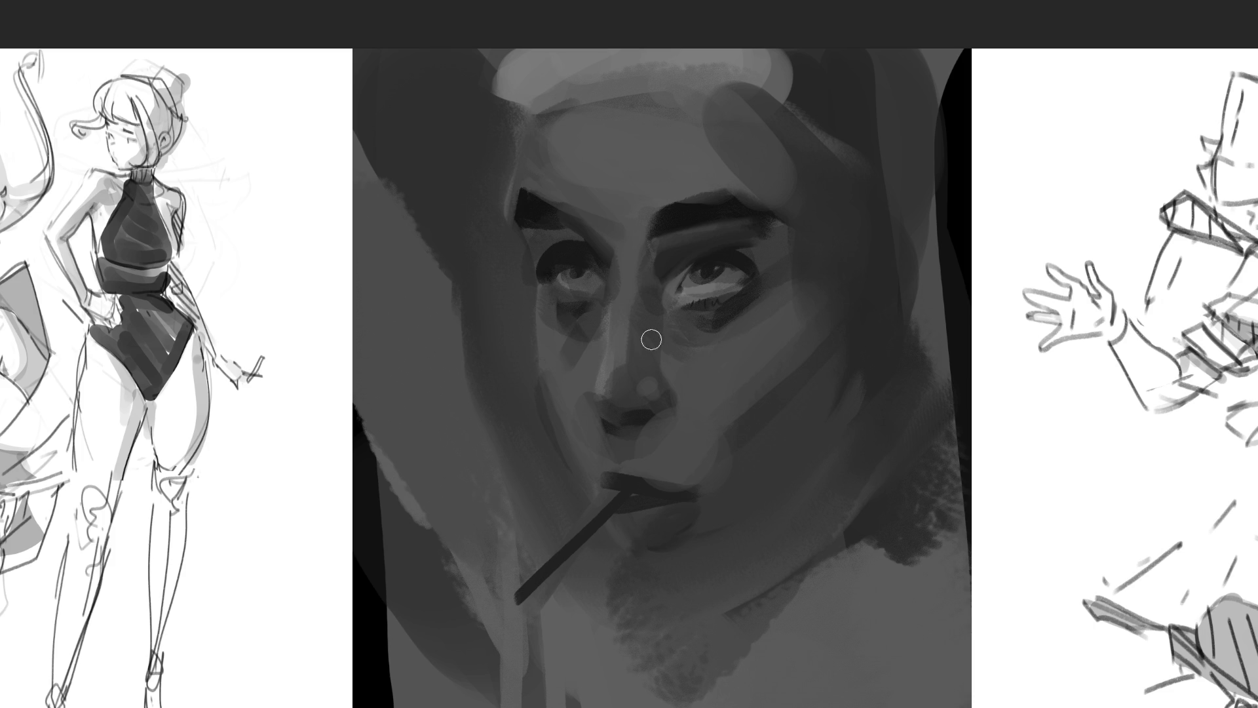
{"action": "mouse_move", "coordinate": [652, 340]}
{"action": "left_mouse_down"}
{"action": "mouse_move", "coordinate": [612, 383]}
{"action": "mouse_move", "coordinate": [598, 373]}
{"action": "mouse_move", "coordinate": [621, 368]}
{"action": "left_mouse_up"}
{"action": "key", "text": "bracketright"}
{"action": "key", "text": "bracketright"}
{"action": "key", "text": "ctrl"}
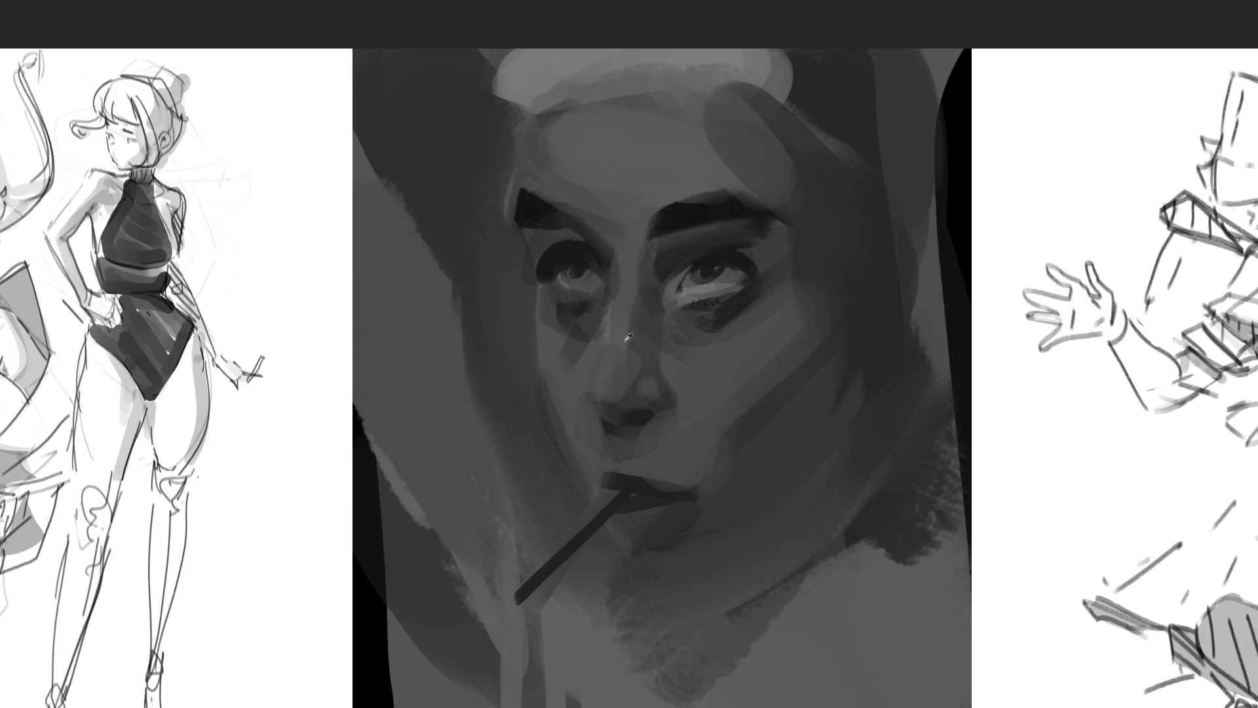
{"action": "left_click_drag", "start_coordinate": [599, 378], "coordinate": [622, 369]}
{"action": "left_click_drag", "start_coordinate": [639, 249], "coordinate": [640, 331]}
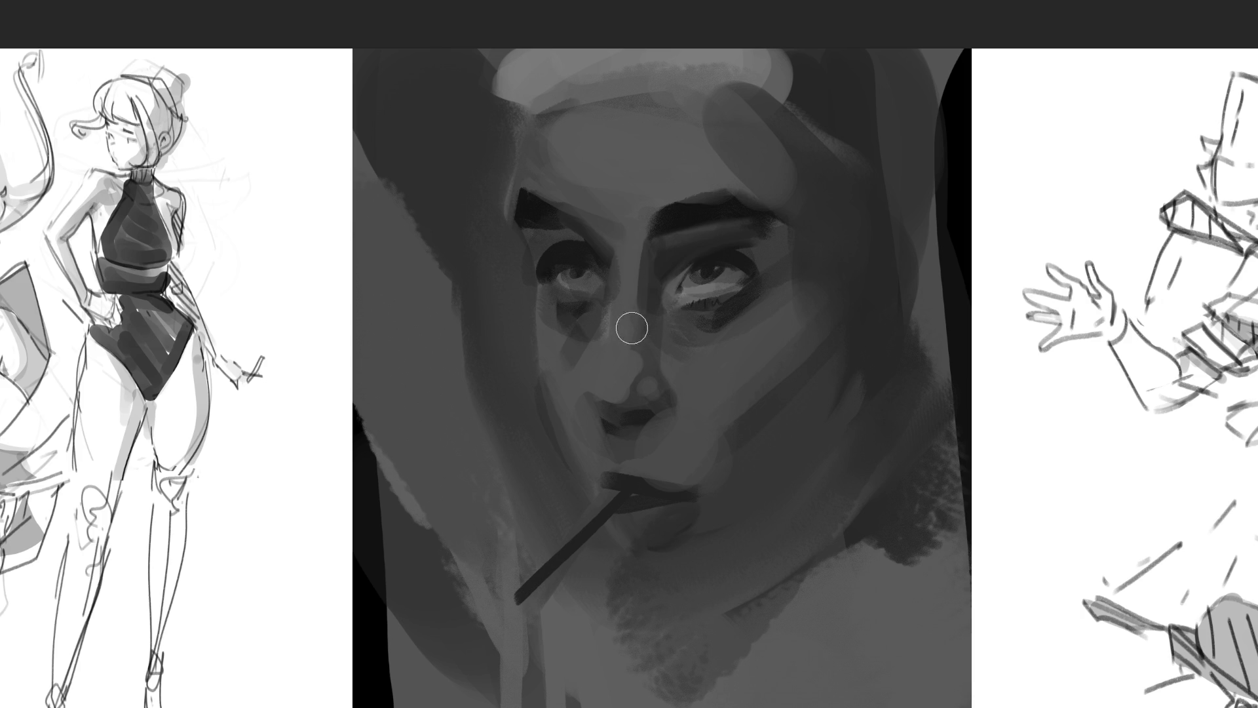
{"action": "mouse_move", "coordinate": [583, 247]}
{"action": "left_mouse_down"}
{"action": "mouse_move", "coordinate": [593, 267]}
{"action": "mouse_move", "coordinate": [557, 242]}
{"action": "mouse_move", "coordinate": [546, 301]}
{"action": "left_mouse_up"}
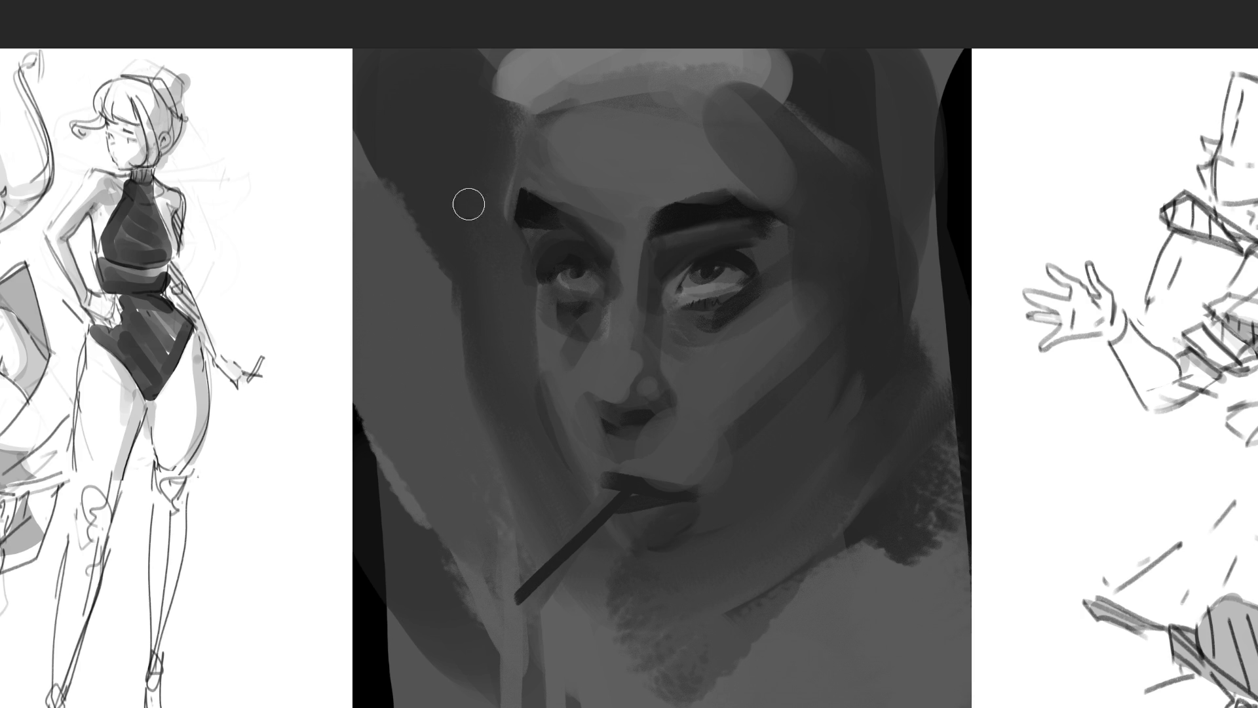
Step: Paint a dark outline down the raised arm, extending it past the cigarette
{"action": "mouse_move", "coordinate": [482, 114]}
{"action": "left_mouse_down"}
{"action": "mouse_move", "coordinate": [480, 210]}
{"action": "mouse_move", "coordinate": [554, 441]}
{"action": "left_mouse_up"}
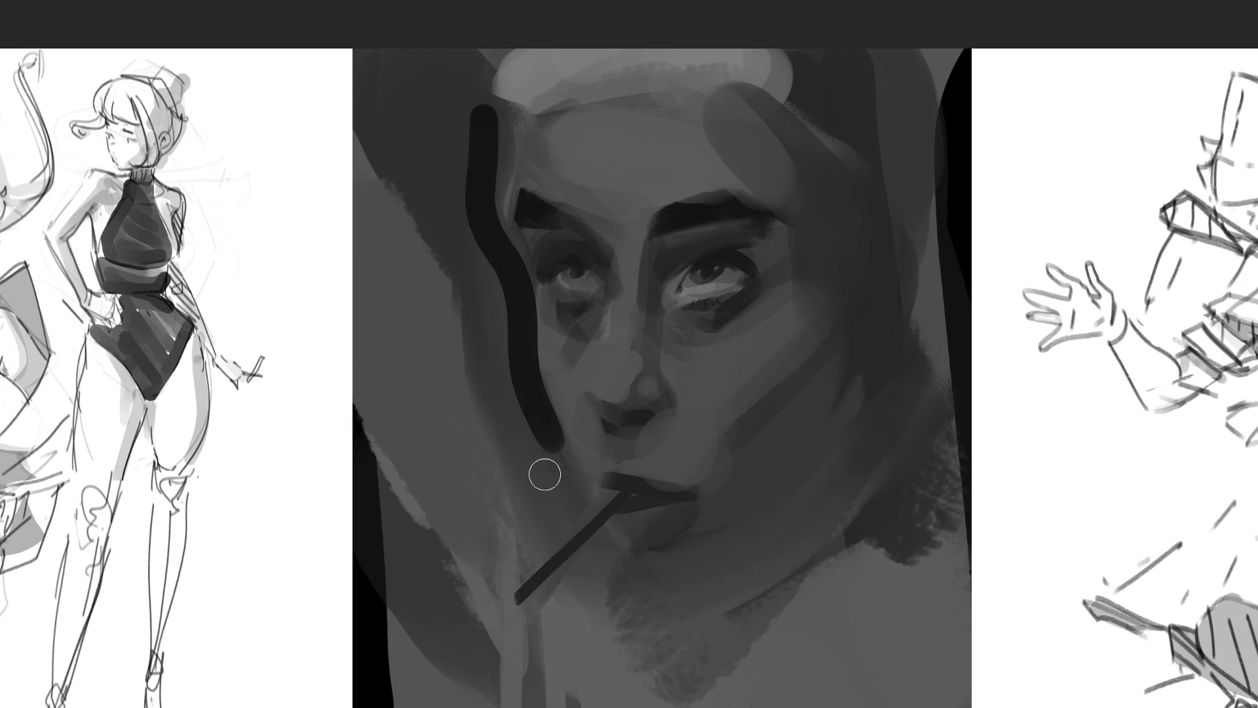
{"action": "key", "text": "ctrl+z"}
{"action": "mouse_move", "coordinate": [504, 148]}
{"action": "left_mouse_down"}
{"action": "mouse_move", "coordinate": [512, 301]}
{"action": "mouse_move", "coordinate": [561, 439]}
{"action": "left_mouse_up"}
{"action": "key", "text": "ctrl+z"}
{"action": "mouse_move", "coordinate": [498, 149]}
{"action": "left_mouse_down"}
{"action": "mouse_move", "coordinate": [509, 286]}
{"action": "mouse_move", "coordinate": [565, 482]}
{"action": "left_mouse_up"}
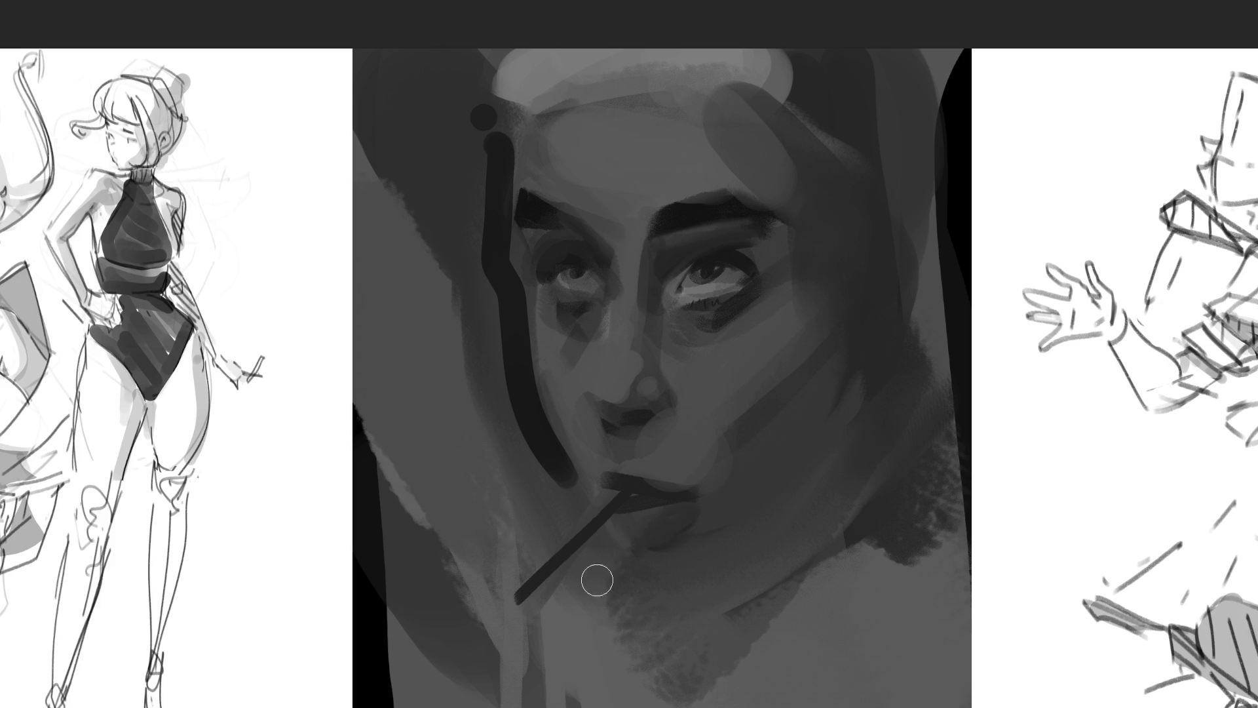
{"action": "mouse_move", "coordinate": [569, 477]}
{"action": "left_mouse_down"}
{"action": "mouse_move", "coordinate": [623, 589]}
{"action": "mouse_move", "coordinate": [756, 550]}
{"action": "mouse_move", "coordinate": [827, 510]}
{"action": "mouse_move", "coordinate": [837, 523]}
{"action": "mouse_move", "coordinate": [874, 452]}
{"action": "mouse_move", "coordinate": [856, 441]}
{"action": "mouse_move", "coordinate": [904, 304]}
{"action": "mouse_move", "coordinate": [898, 225]}
{"action": "mouse_move", "coordinate": [885, 229]}
{"action": "left_mouse_up"}
Step: Outline the right side and top of the head and lighten the right under-eye shadow
{"action": "left_click_drag", "start_coordinate": [801, 91], "coordinate": [812, 105]}
{"action": "mouse_move", "coordinate": [868, 91]}
{"action": "left_mouse_down"}
{"action": "mouse_move", "coordinate": [887, 70]}
{"action": "mouse_move", "coordinate": [893, 191]}
{"action": "left_mouse_up"}
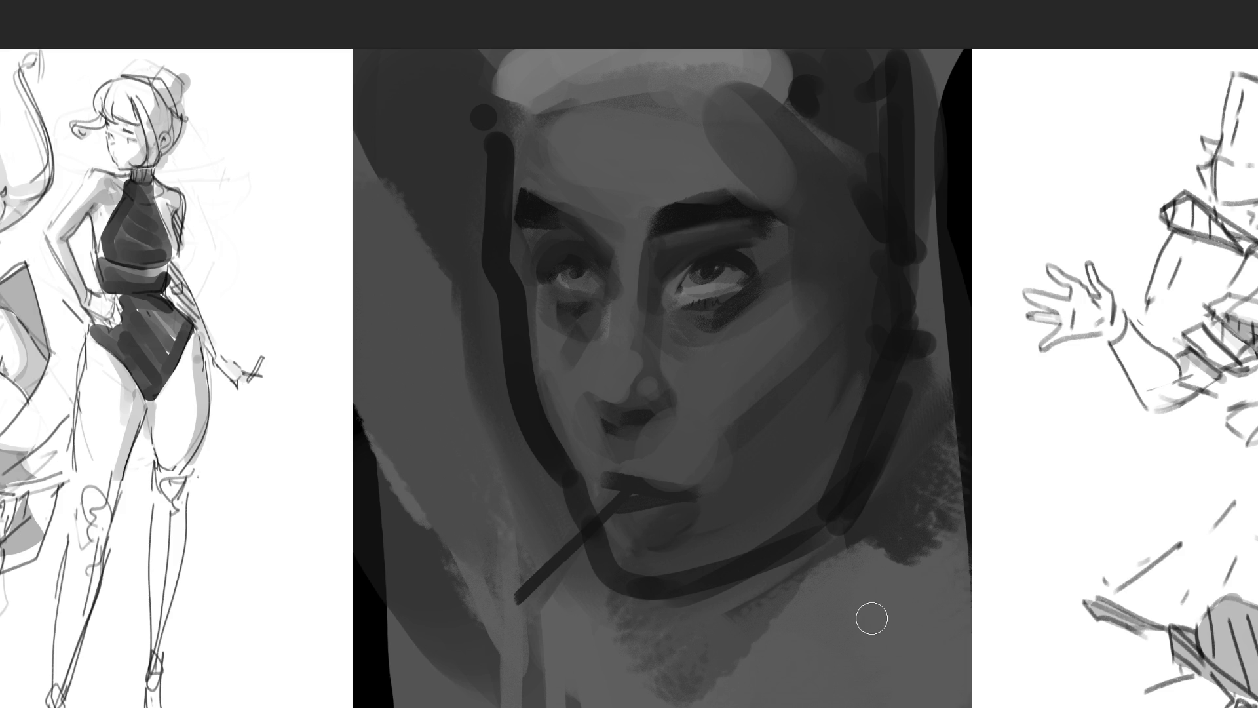
{"action": "left_click_drag", "start_coordinate": [692, 313], "coordinate": [747, 281]}
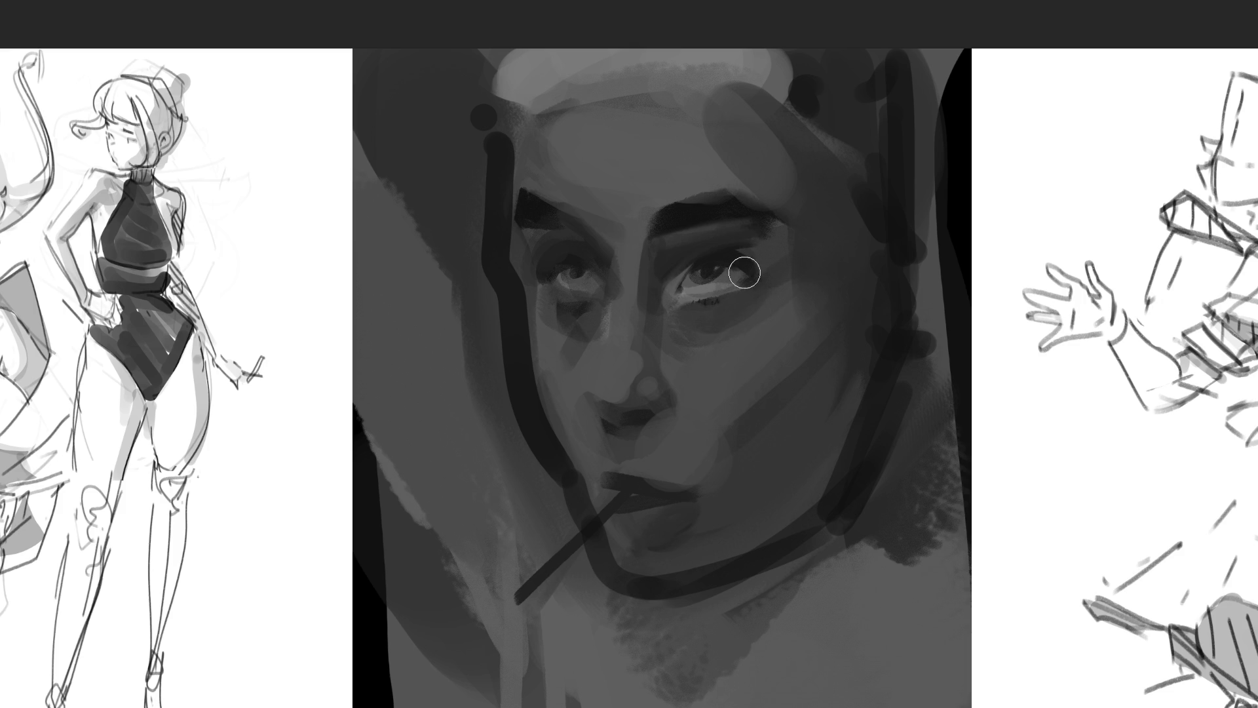
Step: With a smaller brush, refine dark strokes beside the left eye and reshape both brows
{"action": "key", "text": "bracketleft"}
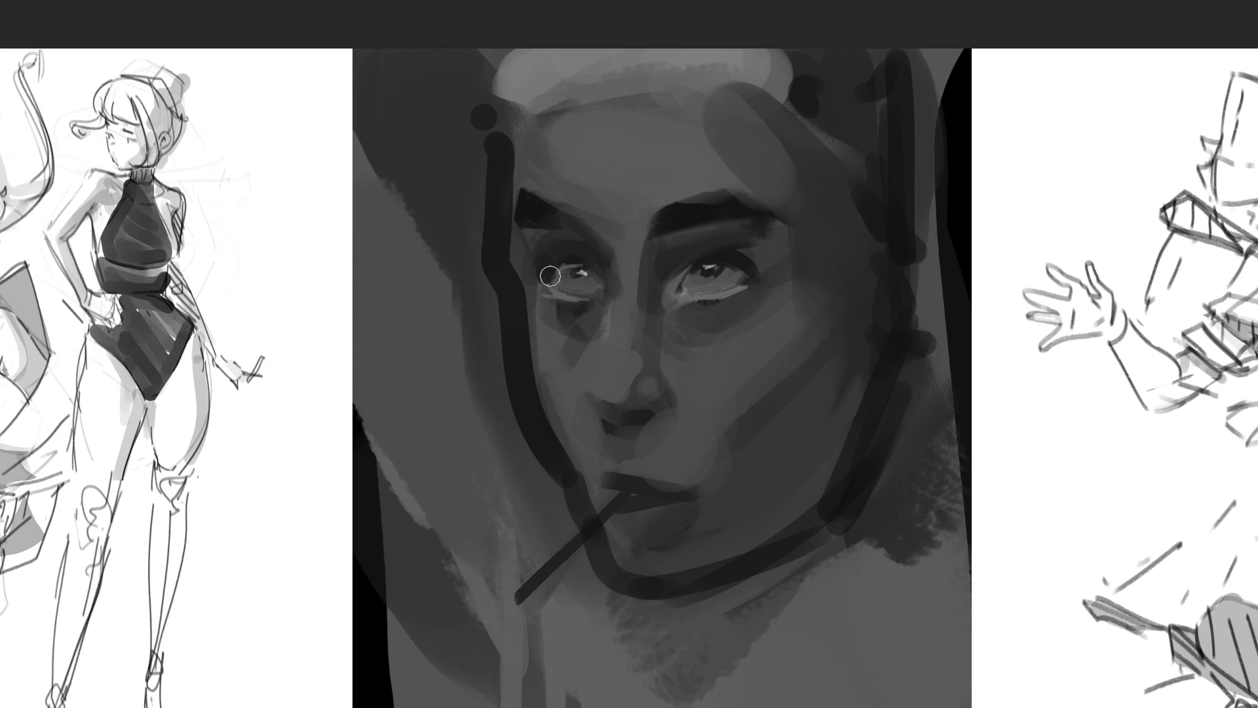
{"action": "left_click_drag", "start_coordinate": [532, 251], "coordinate": [532, 270]}
{"action": "left_click_drag", "start_coordinate": [511, 274], "coordinate": [508, 262]}
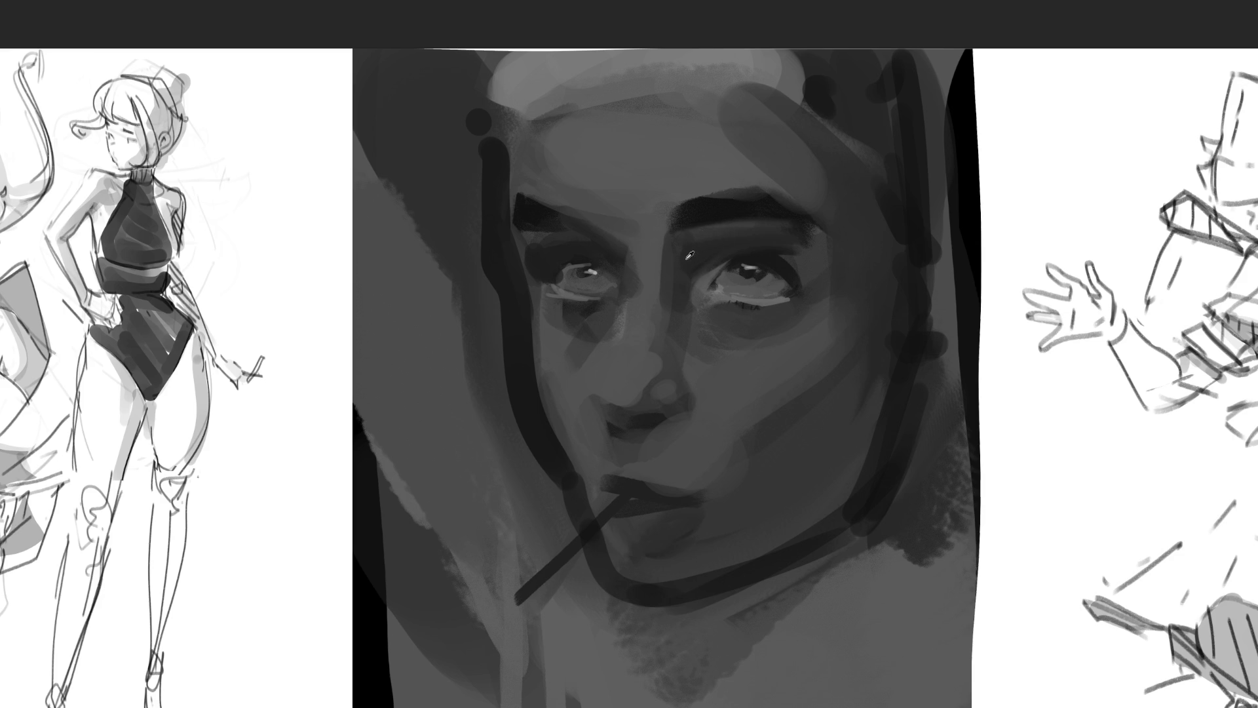
{"action": "mouse_move", "coordinate": [687, 245]}
{"action": "left_mouse_down"}
{"action": "mouse_move", "coordinate": [718, 258]}
{"action": "mouse_move", "coordinate": [722, 248]}
{"action": "left_mouse_up"}
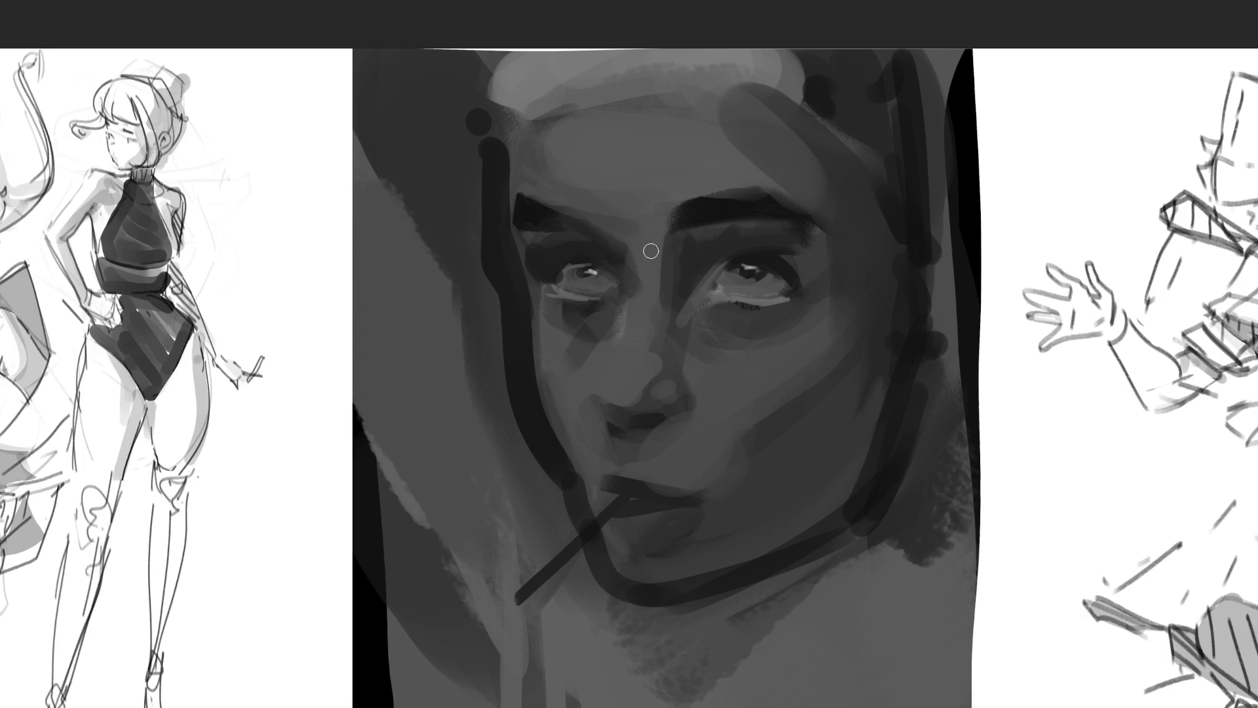
{"action": "mouse_move", "coordinate": [631, 231]}
{"action": "left_mouse_down"}
{"action": "mouse_move", "coordinate": [654, 242]}
{"action": "mouse_move", "coordinate": [649, 267]}
{"action": "mouse_move", "coordinate": [627, 219]}
{"action": "left_mouse_up"}
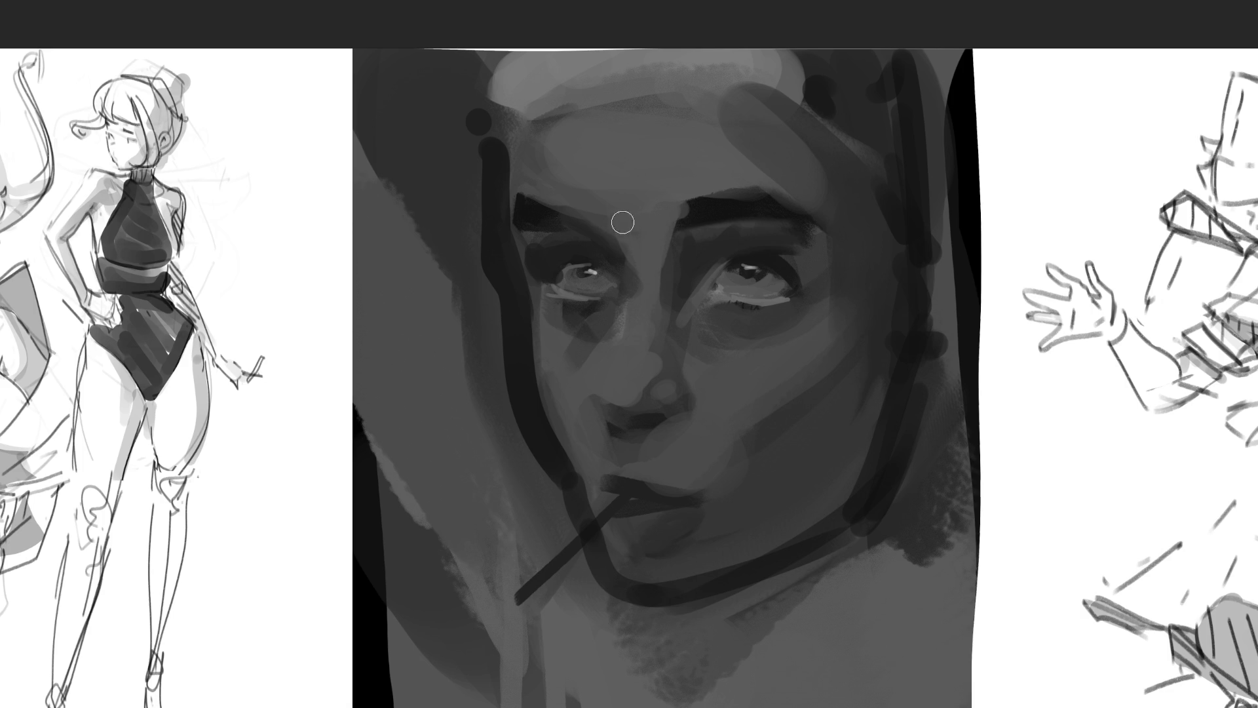
{"action": "left_click_drag", "start_coordinate": [697, 196], "coordinate": [839, 227]}
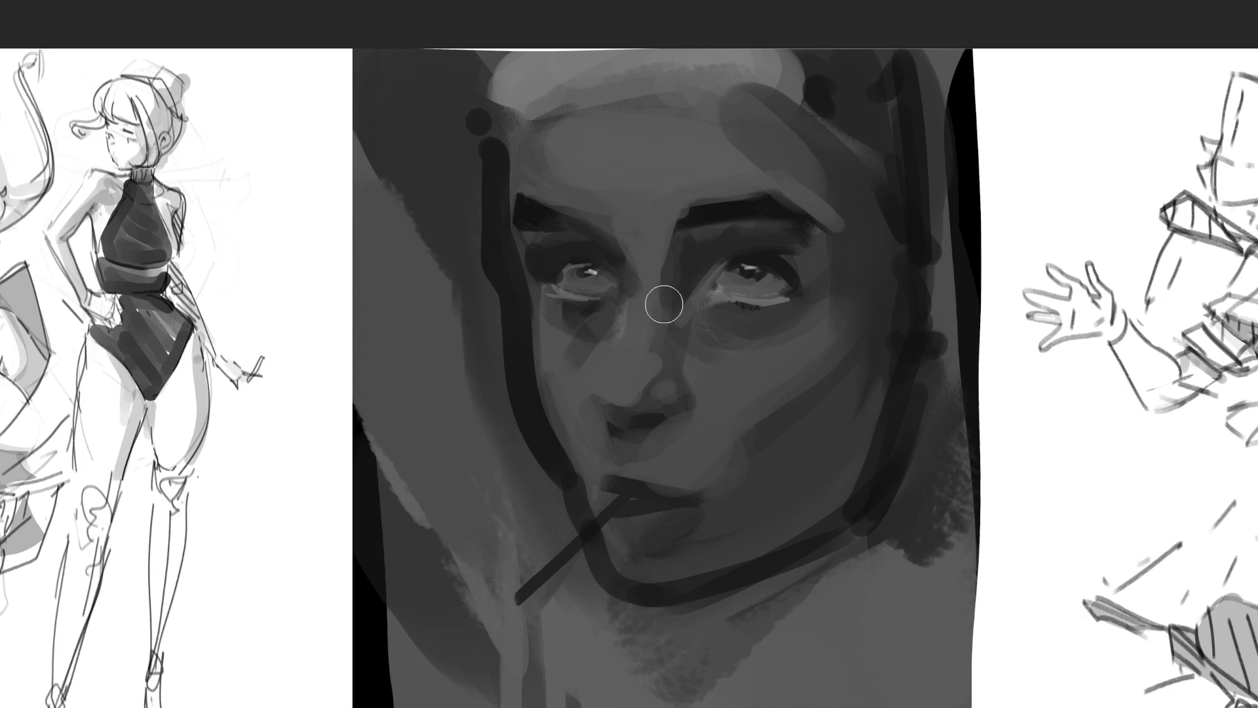
Step: Soften the nostril shadow, lighten both irises and the right upper lid, and darken its outer corner
{"action": "left_click", "coordinate": [641, 329], "text": "alt"}
{"action": "mouse_move", "coordinate": [596, 391]}
{"action": "left_mouse_down"}
{"action": "mouse_move", "coordinate": [646, 393]}
{"action": "mouse_move", "coordinate": [620, 365]}
{"action": "mouse_move", "coordinate": [604, 368]}
{"action": "mouse_move", "coordinate": [632, 371]}
{"action": "mouse_move", "coordinate": [638, 389]}
{"action": "left_mouse_up"}
{"action": "left_click", "coordinate": [583, 272], "text": "alt"}
{"action": "left_click_drag", "start_coordinate": [580, 274], "coordinate": [575, 277]}
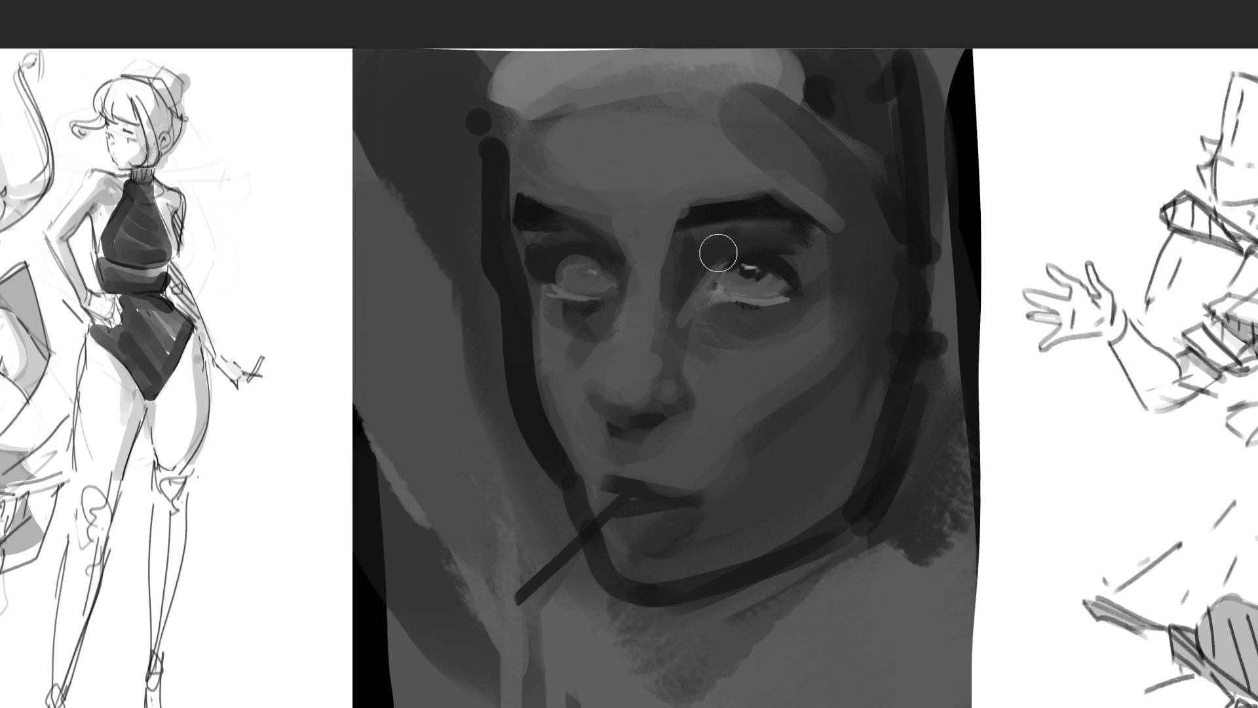
{"action": "left_click_drag", "start_coordinate": [737, 280], "coordinate": [740, 267]}
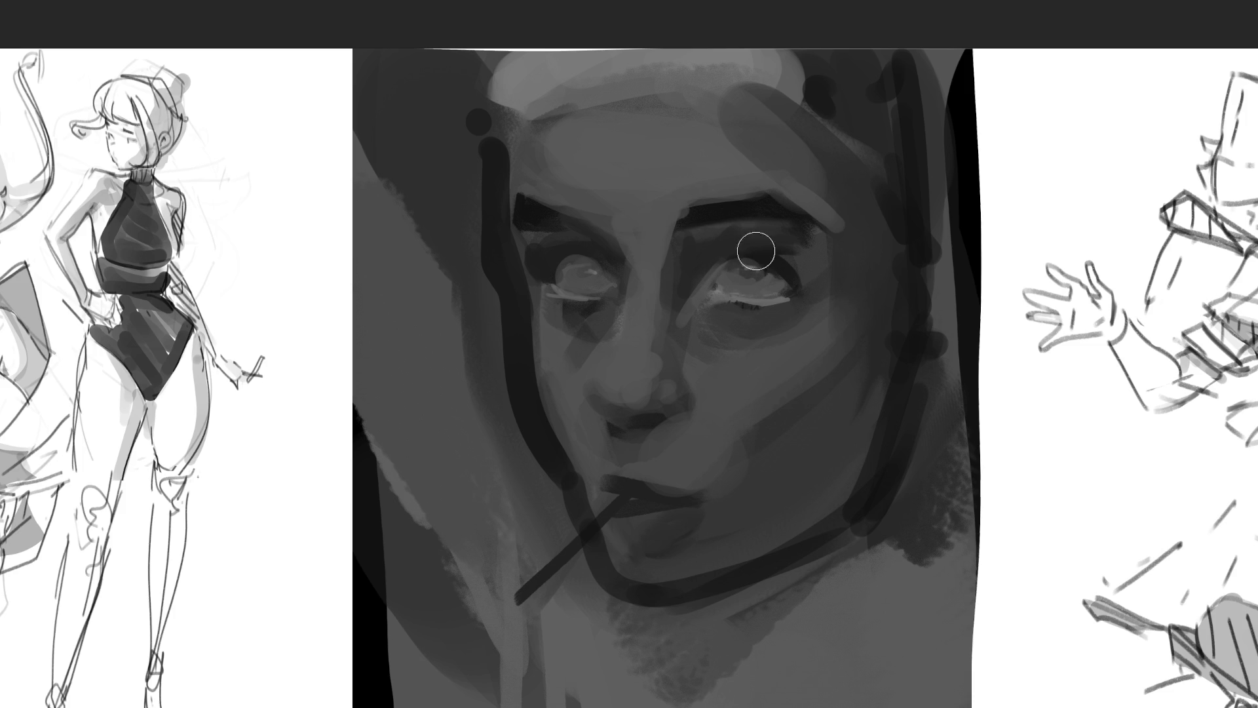
{"action": "mouse_move", "coordinate": [736, 222]}
{"action": "left_mouse_down"}
{"action": "mouse_move", "coordinate": [818, 242]}
{"action": "mouse_move", "coordinate": [809, 282]}
{"action": "left_mouse_up"}
{"action": "left_click", "coordinate": [722, 247], "text": "ctrl"}
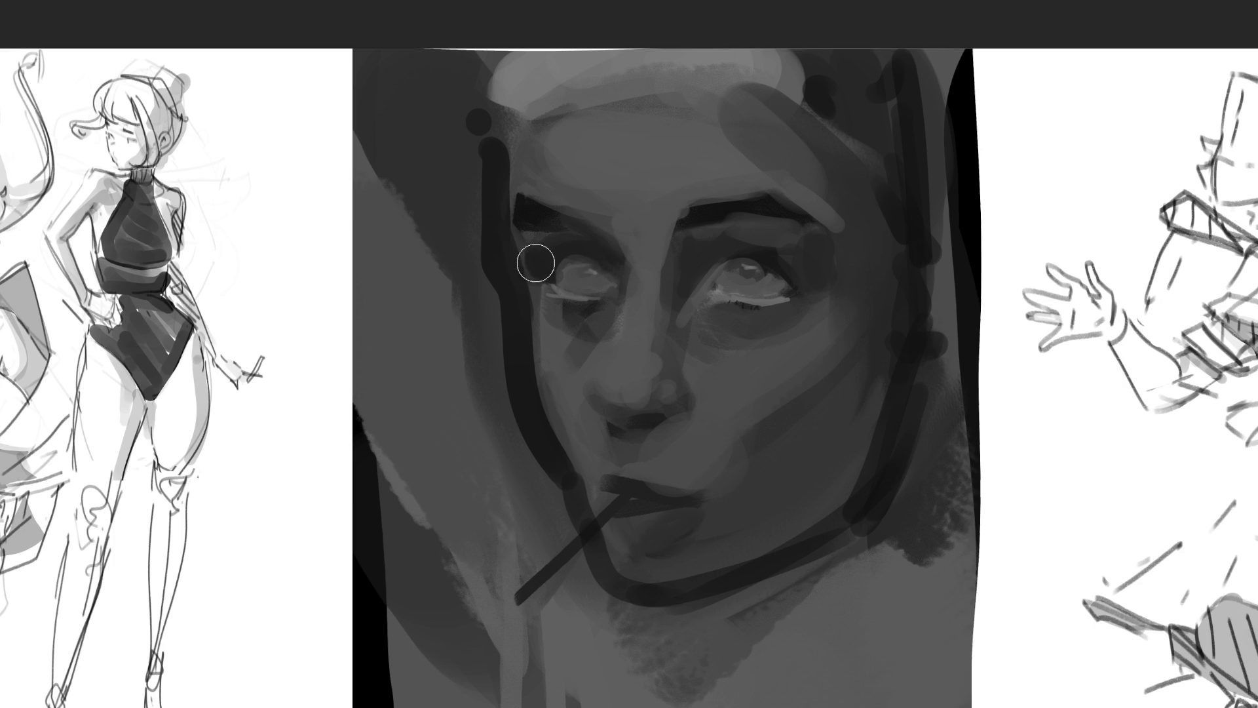
Step: Paint dark strokes at the head's top-left and restate the raised arm's shadowed edge
{"action": "left_click", "coordinate": [501, 305], "text": "ctrl"}
{"action": "mouse_move", "coordinate": [462, 92]}
{"action": "left_mouse_down"}
{"action": "mouse_move", "coordinate": [472, 127]}
{"action": "mouse_move", "coordinate": [399, 92]}
{"action": "mouse_move", "coordinate": [415, 149]}
{"action": "mouse_move", "coordinate": [464, 194]}
{"action": "left_mouse_up"}
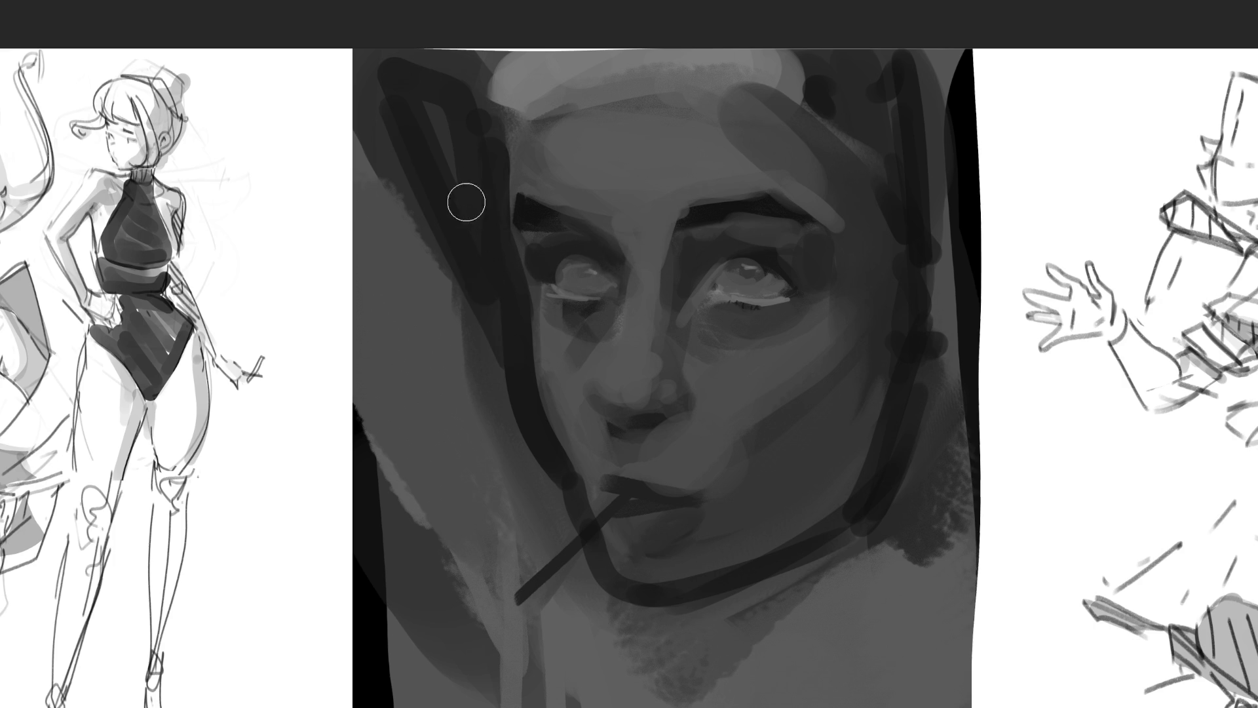
{"action": "mouse_move", "coordinate": [479, 256]}
{"action": "left_mouse_down"}
{"action": "mouse_move", "coordinate": [514, 404]}
{"action": "mouse_move", "coordinate": [506, 365]}
{"action": "mouse_move", "coordinate": [464, 336]}
{"action": "mouse_move", "coordinate": [557, 485]}
{"action": "left_mouse_up"}
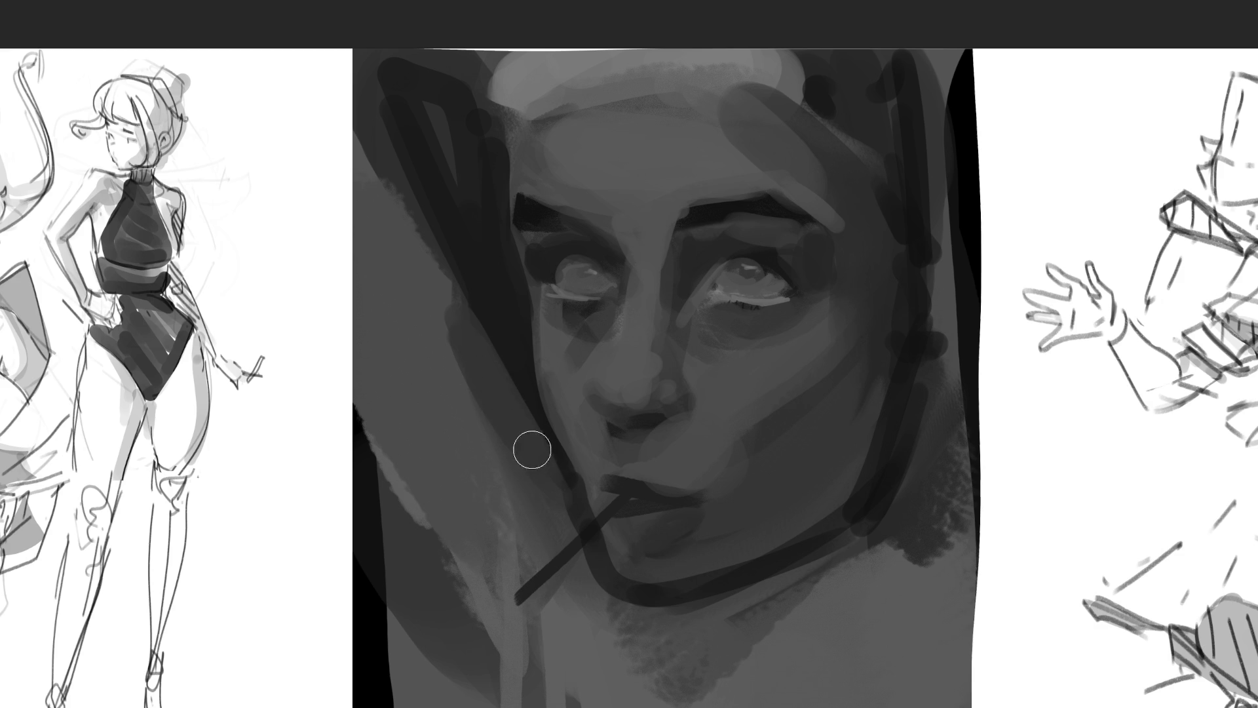
Step: Paint light fingers by the cigarette and below the choker, then shade the lower-right neck
{"action": "left_click", "coordinate": [571, 621]}
{"action": "left_click_drag", "start_coordinate": [547, 466], "coordinate": [606, 610]}
{"action": "left_click_drag", "start_coordinate": [587, 549], "coordinate": [607, 613]}
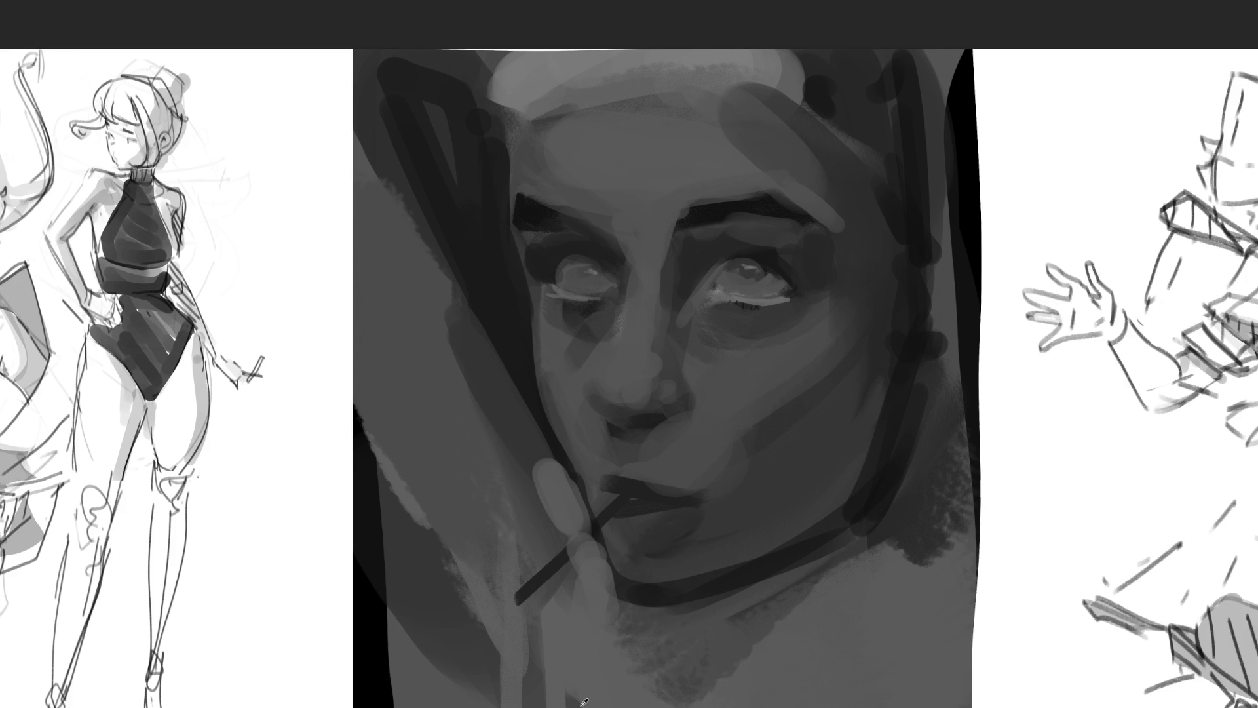
{"action": "left_click", "coordinate": [655, 596]}
{"action": "left_click_drag", "start_coordinate": [651, 607], "coordinate": [646, 695]}
{"action": "left_click", "coordinate": [669, 629]}
{"action": "left_click_drag", "start_coordinate": [665, 623], "coordinate": [656, 681]}
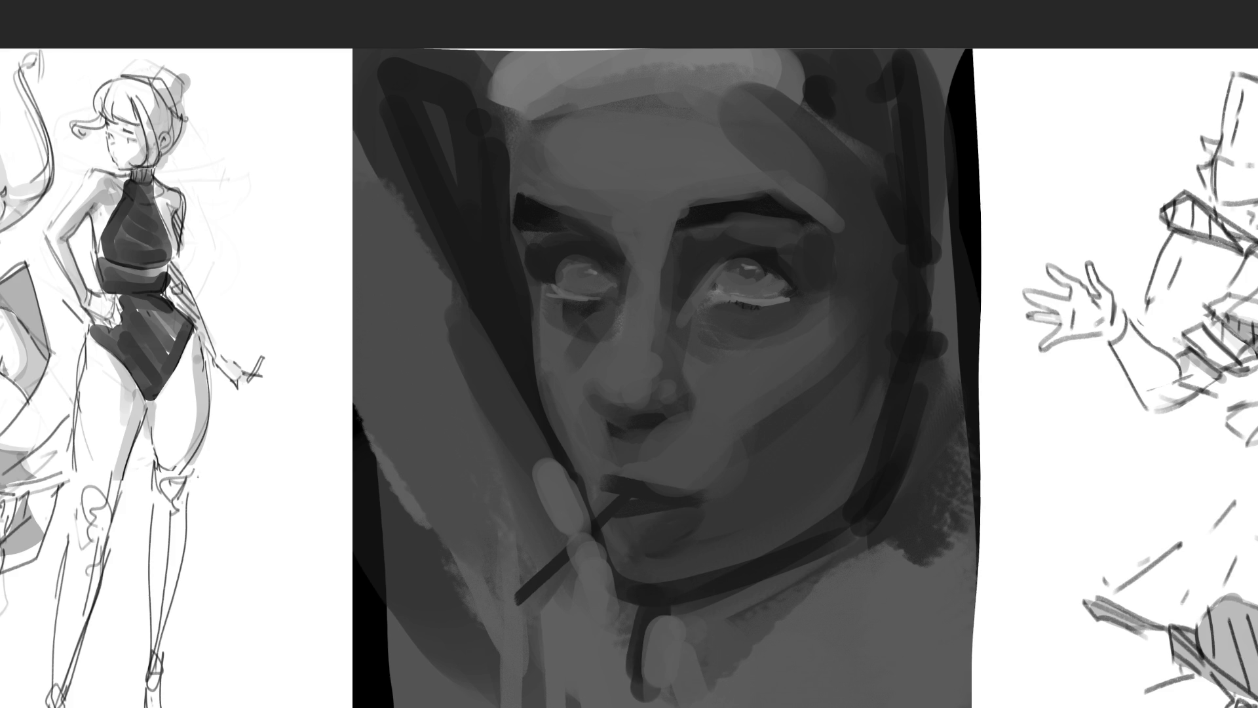
{"action": "left_click_drag", "start_coordinate": [694, 607], "coordinate": [724, 668]}
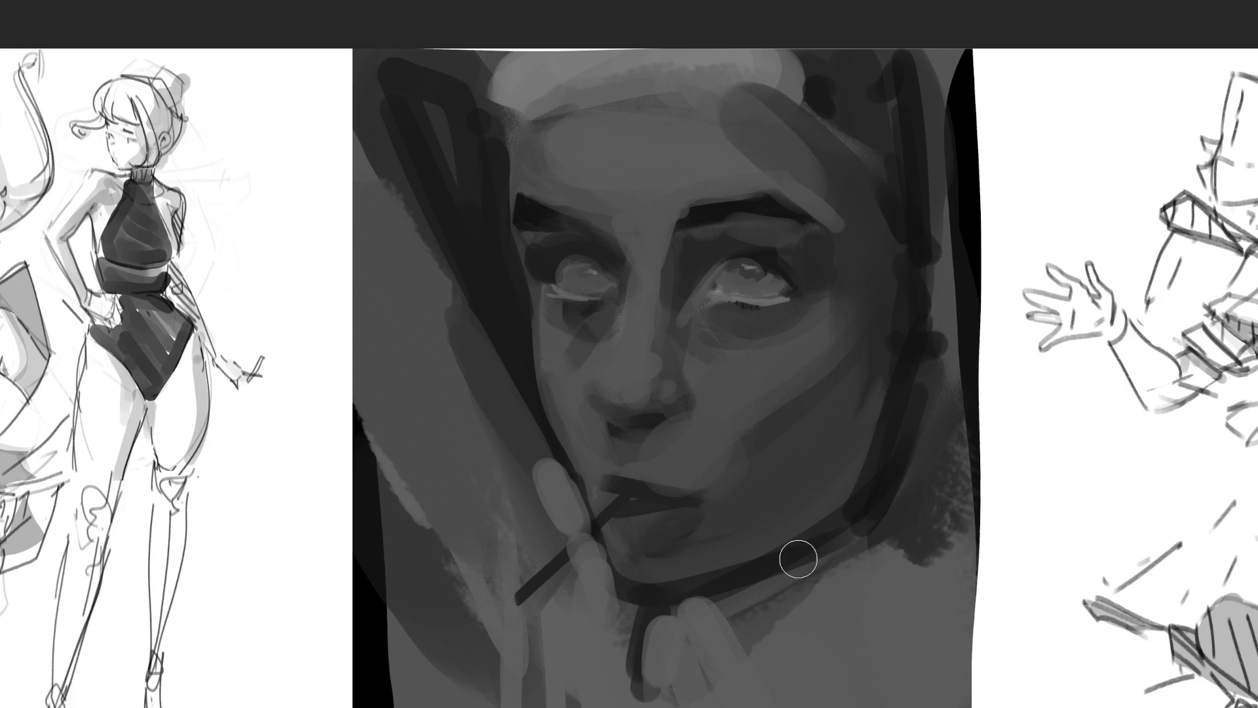
{"action": "left_click_drag", "start_coordinate": [841, 527], "coordinate": [855, 515]}
{"action": "mouse_move", "coordinate": [804, 624]}
{"action": "left_mouse_down"}
{"action": "mouse_move", "coordinate": [878, 589]}
{"action": "mouse_move", "coordinate": [847, 641]}
{"action": "left_mouse_up"}
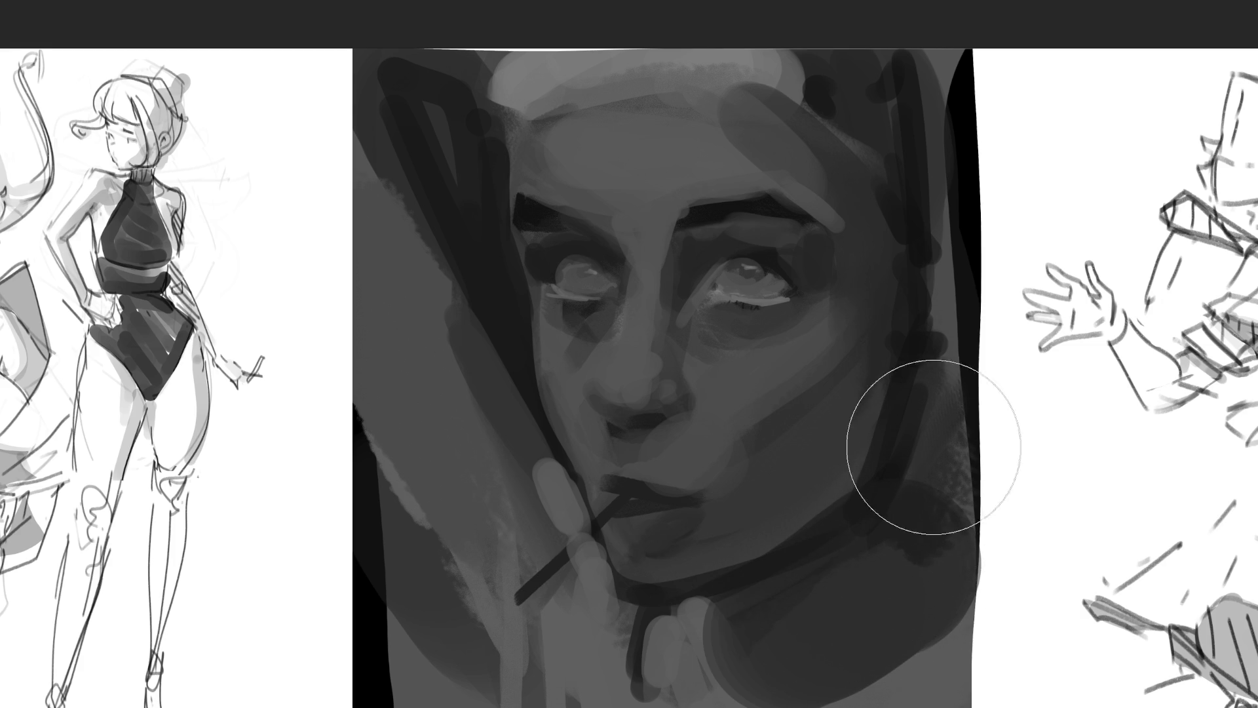
Step: Darken the right neck, jaw and head edges, then paint a light stroke across the lower lip
{"action": "mouse_move", "coordinate": [921, 381]}
{"action": "left_mouse_down"}
{"action": "mouse_move", "coordinate": [935, 455]}
{"action": "mouse_move", "coordinate": [946, 452]}
{"action": "mouse_move", "coordinate": [927, 458]}
{"action": "mouse_move", "coordinate": [920, 430]}
{"action": "mouse_move", "coordinate": [950, 522]}
{"action": "mouse_move", "coordinate": [937, 393]}
{"action": "left_mouse_up"}
{"action": "mouse_move", "coordinate": [928, 312]}
{"action": "left_mouse_down"}
{"action": "mouse_move", "coordinate": [927, 262]}
{"action": "mouse_move", "coordinate": [933, 325]}
{"action": "mouse_move", "coordinate": [916, 354]}
{"action": "mouse_move", "coordinate": [946, 354]}
{"action": "mouse_move", "coordinate": [952, 264]}
{"action": "left_mouse_up"}
{"action": "left_click", "coordinate": [867, 411]}
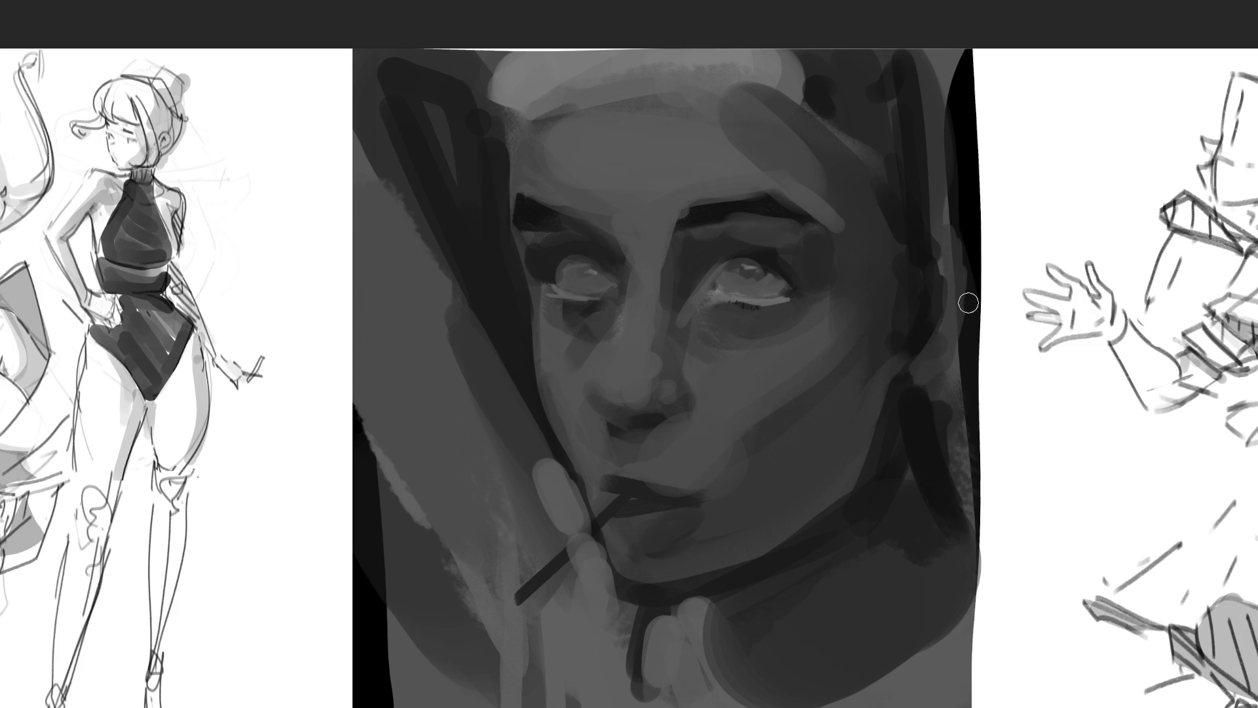
{"action": "left_click_drag", "start_coordinate": [940, 80], "coordinate": [958, 285]}
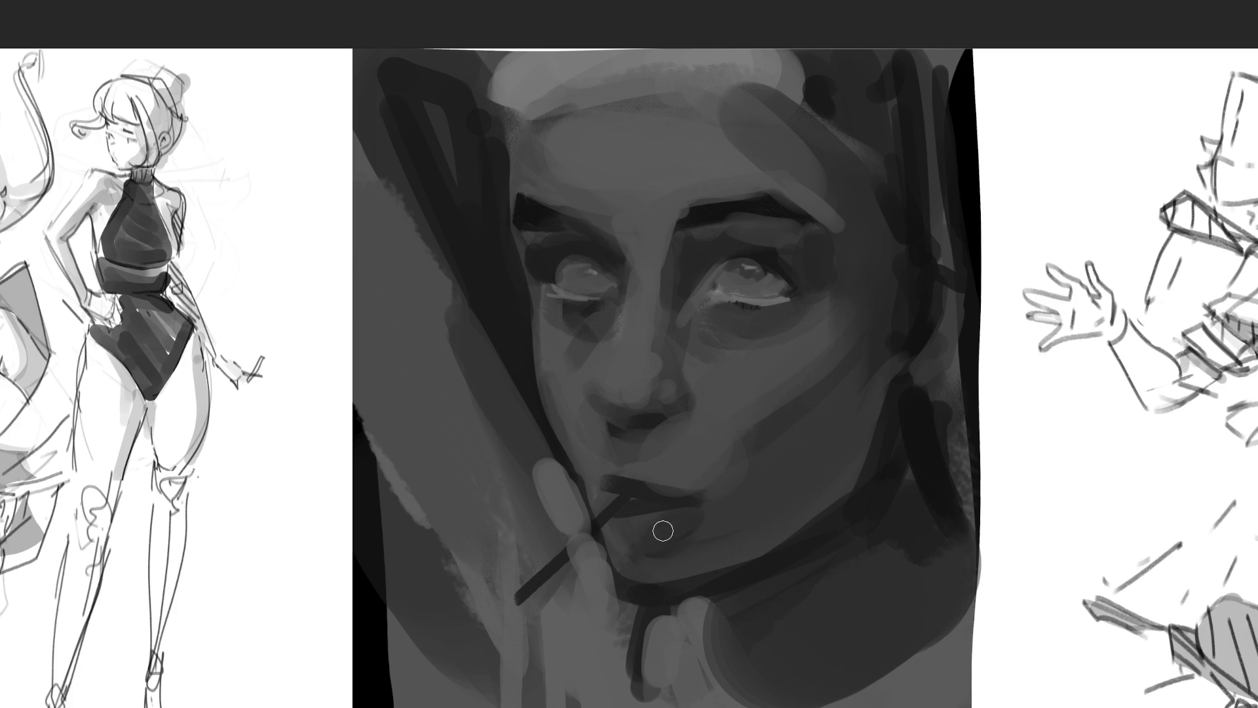
{"action": "mouse_move", "coordinate": [615, 514]}
{"action": "left_mouse_down"}
{"action": "mouse_move", "coordinate": [682, 511]}
{"action": "mouse_move", "coordinate": [635, 523]}
{"action": "mouse_move", "coordinate": [651, 522]}
{"action": "mouse_move", "coordinate": [616, 489]}
{"action": "mouse_move", "coordinate": [625, 466]}
{"action": "mouse_move", "coordinate": [688, 490]}
{"action": "left_mouse_up"}
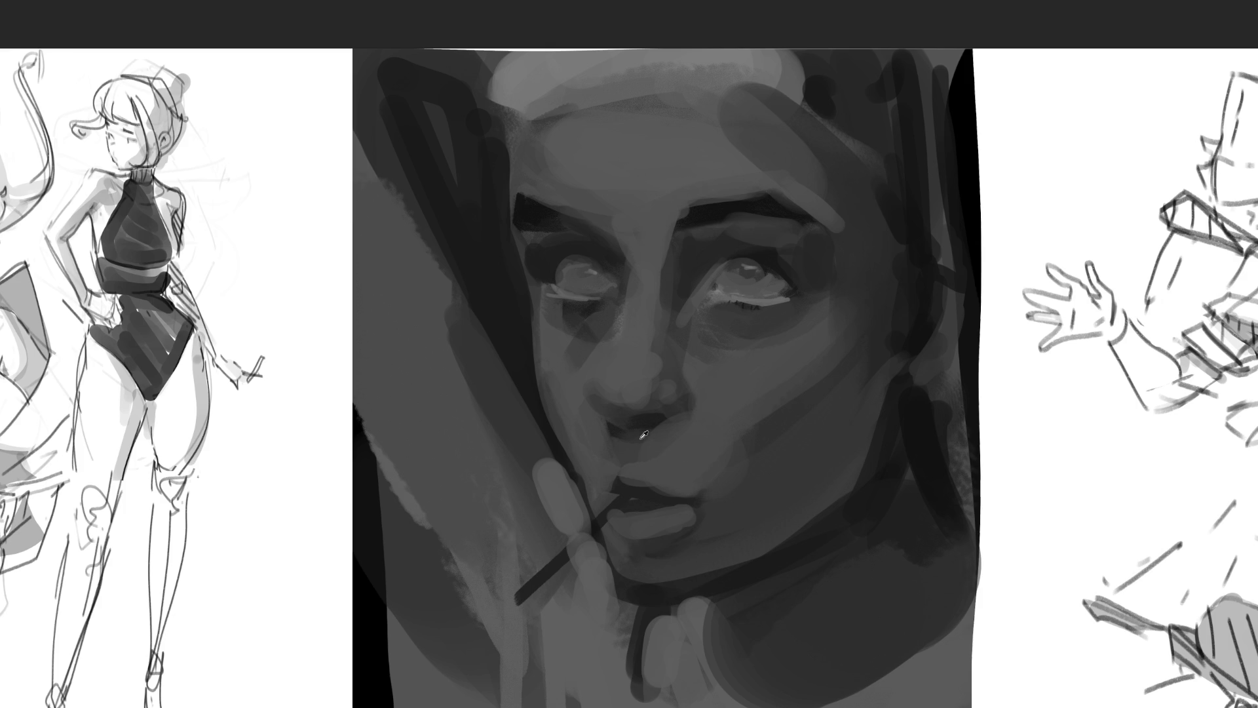
Step: Darken and soften the nostril shadows, lighten the forehead stroke, and draw a dark line across the eyes
{"action": "left_click_drag", "start_coordinate": [615, 431], "coordinate": [662, 427]}
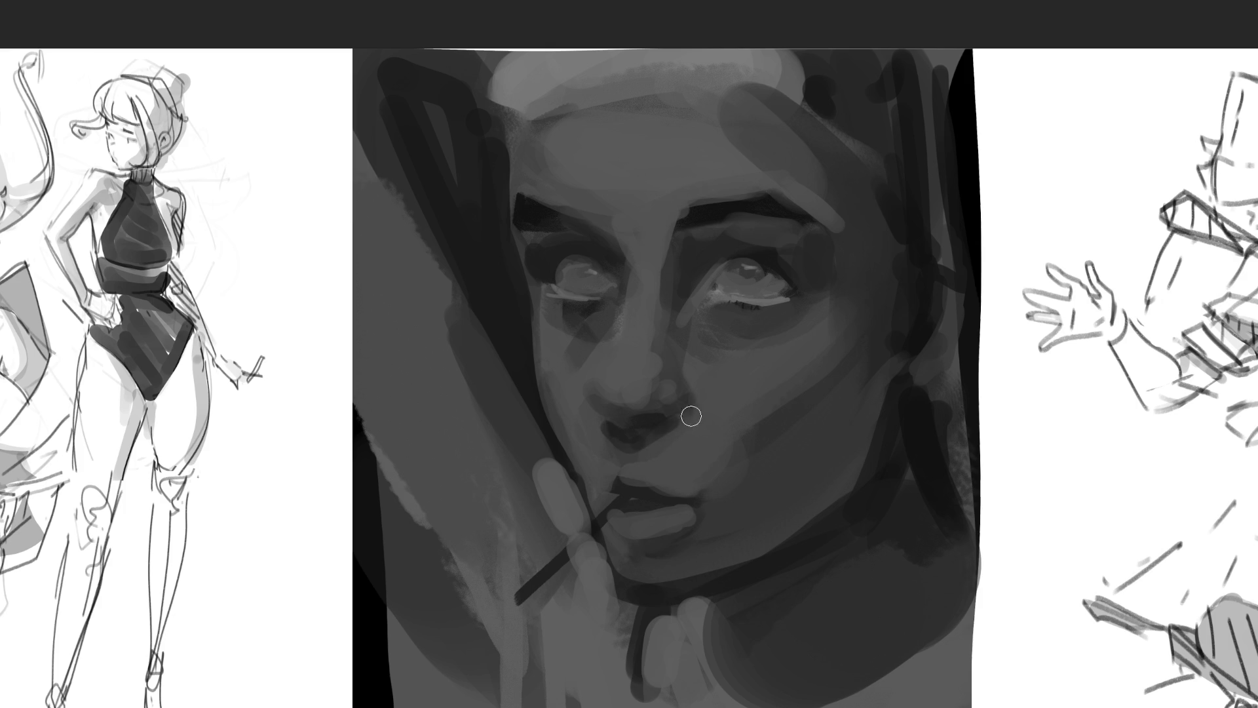
{"action": "mouse_move", "coordinate": [698, 388]}
{"action": "left_mouse_down"}
{"action": "mouse_move", "coordinate": [691, 416]}
{"action": "mouse_move", "coordinate": [691, 400]}
{"action": "mouse_move", "coordinate": [713, 411]}
{"action": "mouse_move", "coordinate": [679, 365]}
{"action": "mouse_move", "coordinate": [699, 419]}
{"action": "left_mouse_up"}
{"action": "left_click_drag", "start_coordinate": [697, 373], "coordinate": [686, 416]}
{"action": "left_click_drag", "start_coordinate": [701, 98], "coordinate": [728, 92]}
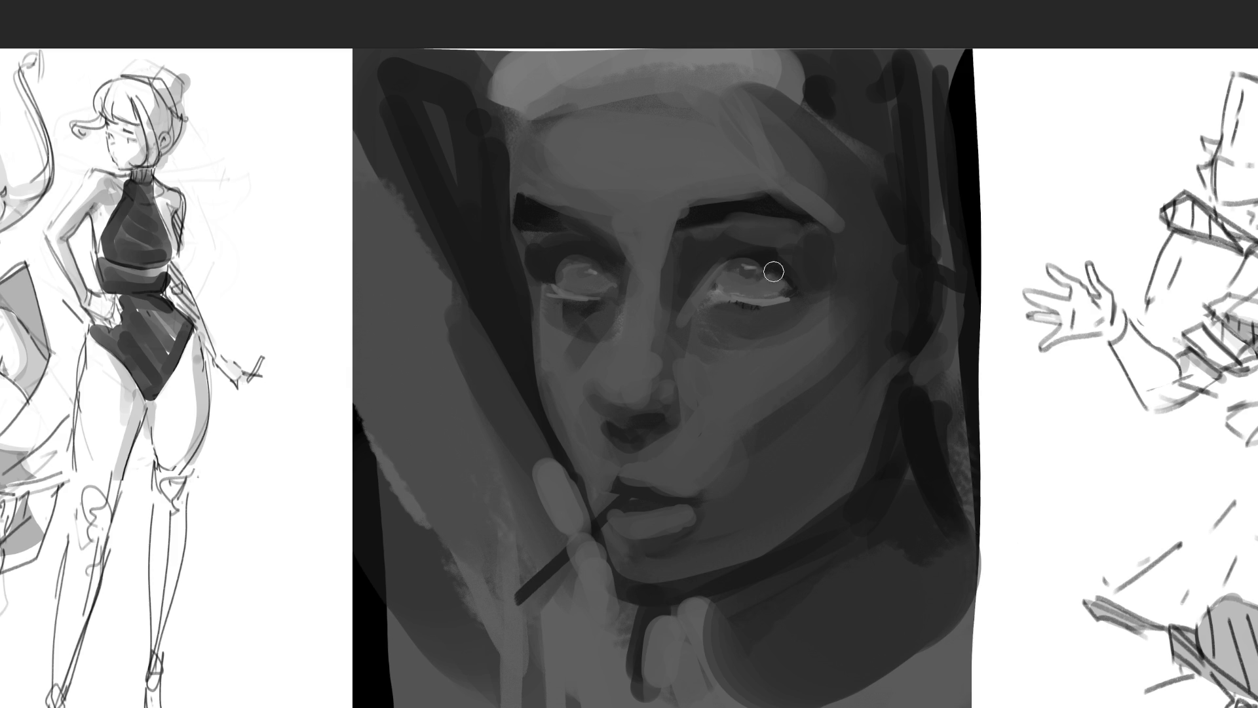
{"action": "left_click_drag", "start_coordinate": [492, 264], "coordinate": [815, 265]}
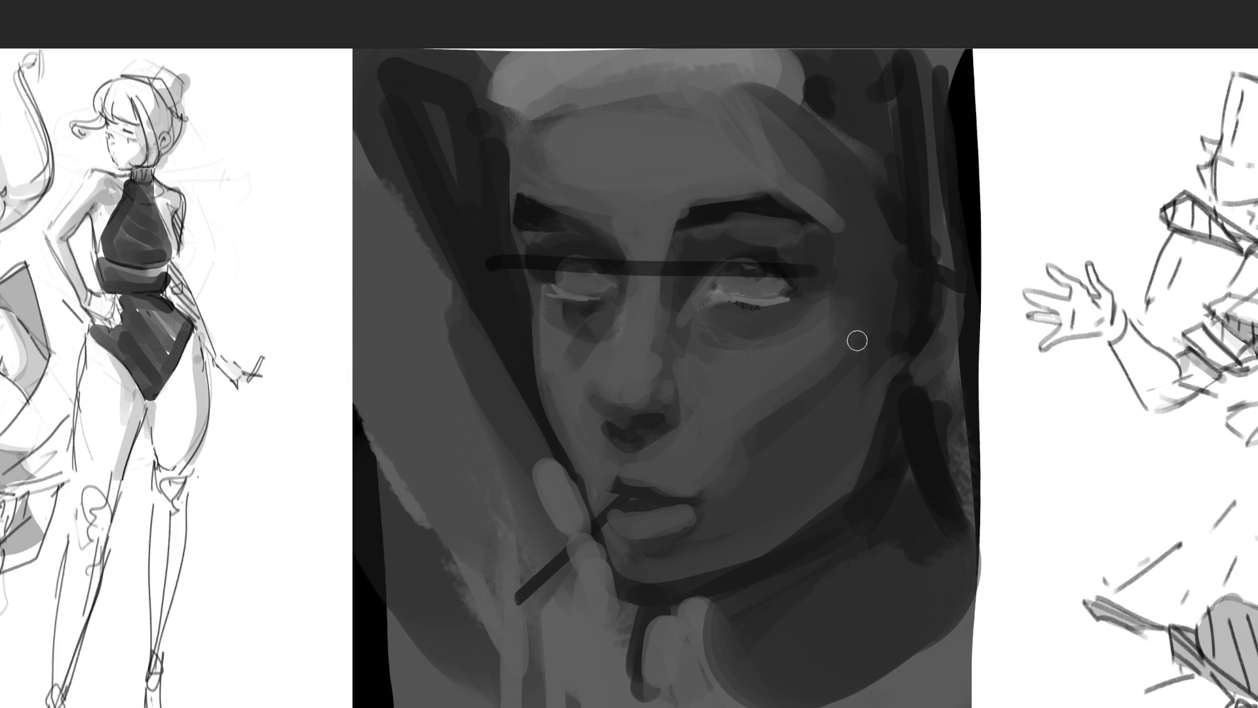
Step: Redraw horizontal guide lines across the eyes, nose, neck and mouth
{"action": "key", "text": "ctrl+z"}
{"action": "left_click_drag", "start_coordinate": [450, 263], "coordinate": [835, 258]}
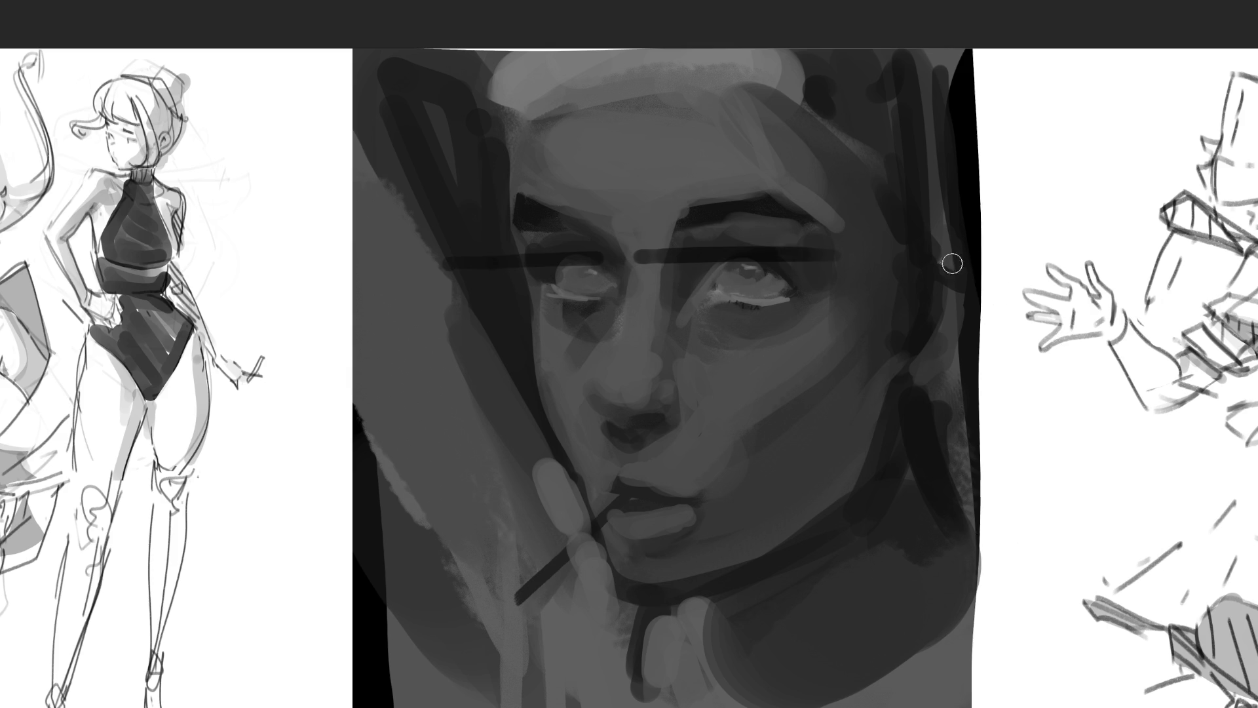
{"action": "left_click_drag", "start_coordinate": [506, 418], "coordinate": [754, 426]}
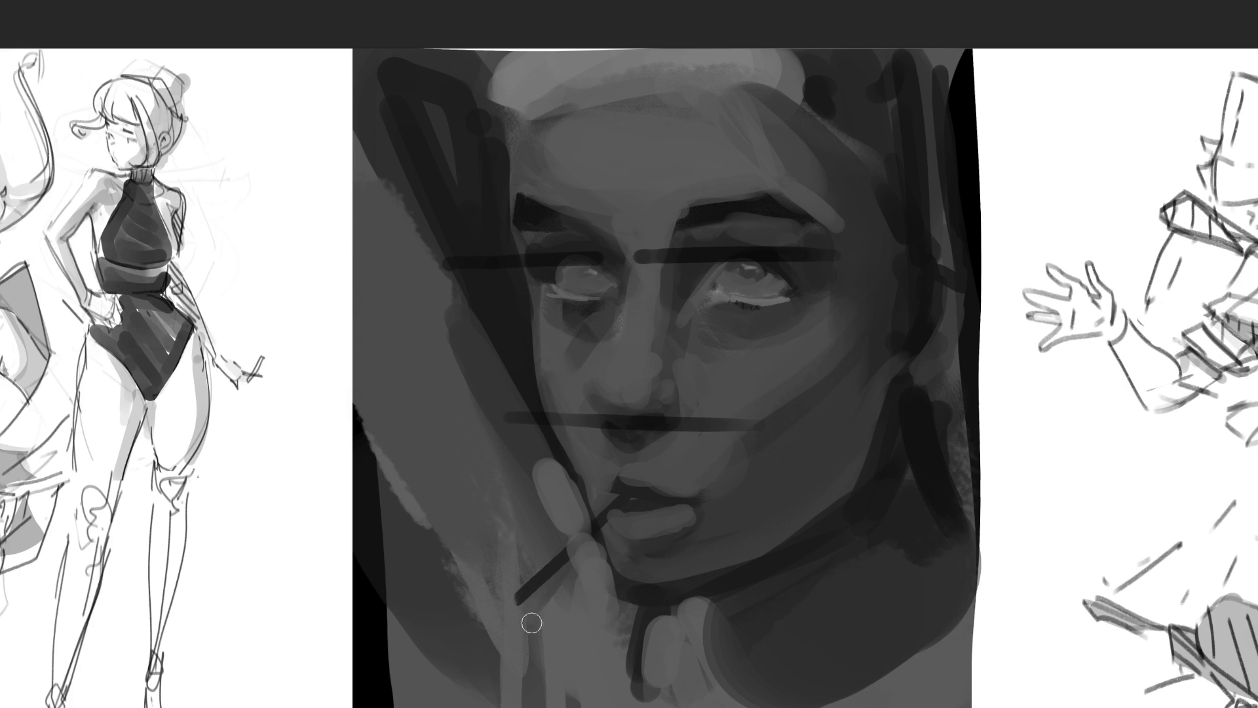
{"action": "left_click_drag", "start_coordinate": [564, 615], "coordinate": [842, 611]}
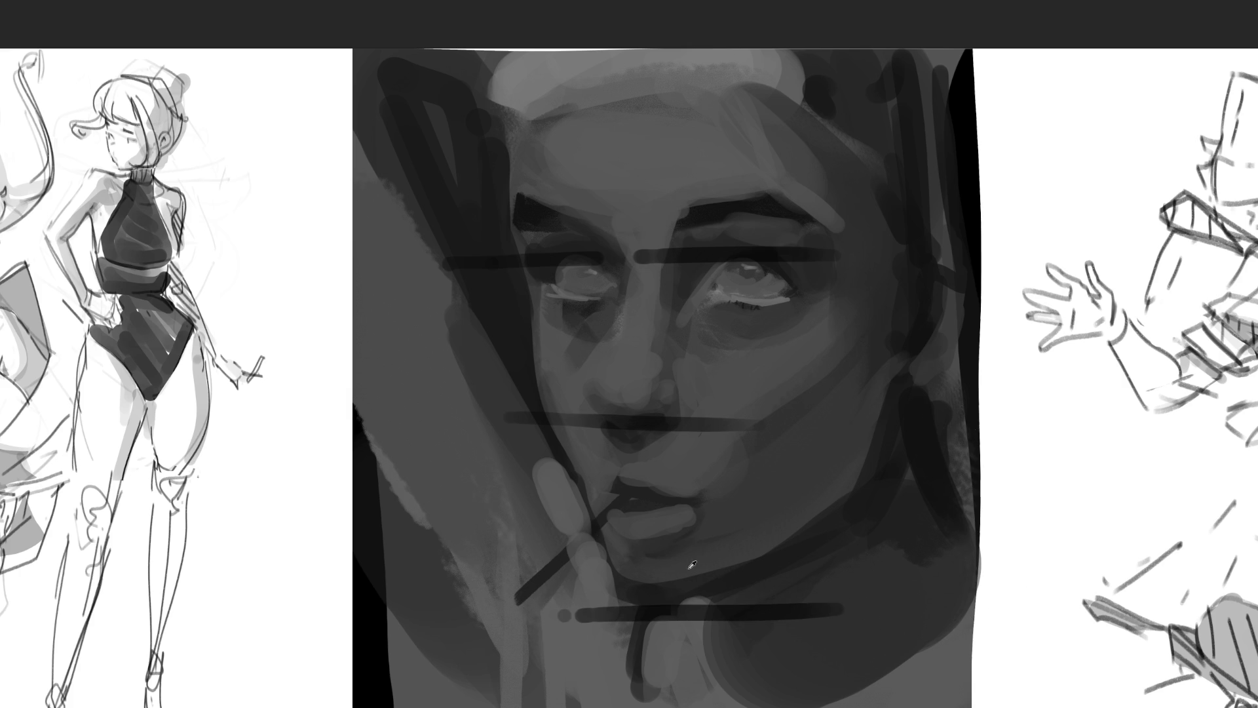
{"action": "mouse_move", "coordinate": [894, 399]}
{"action": "left_mouse_down"}
{"action": "mouse_move", "coordinate": [843, 509]}
{"action": "mouse_move", "coordinate": [878, 465]}
{"action": "left_mouse_up"}
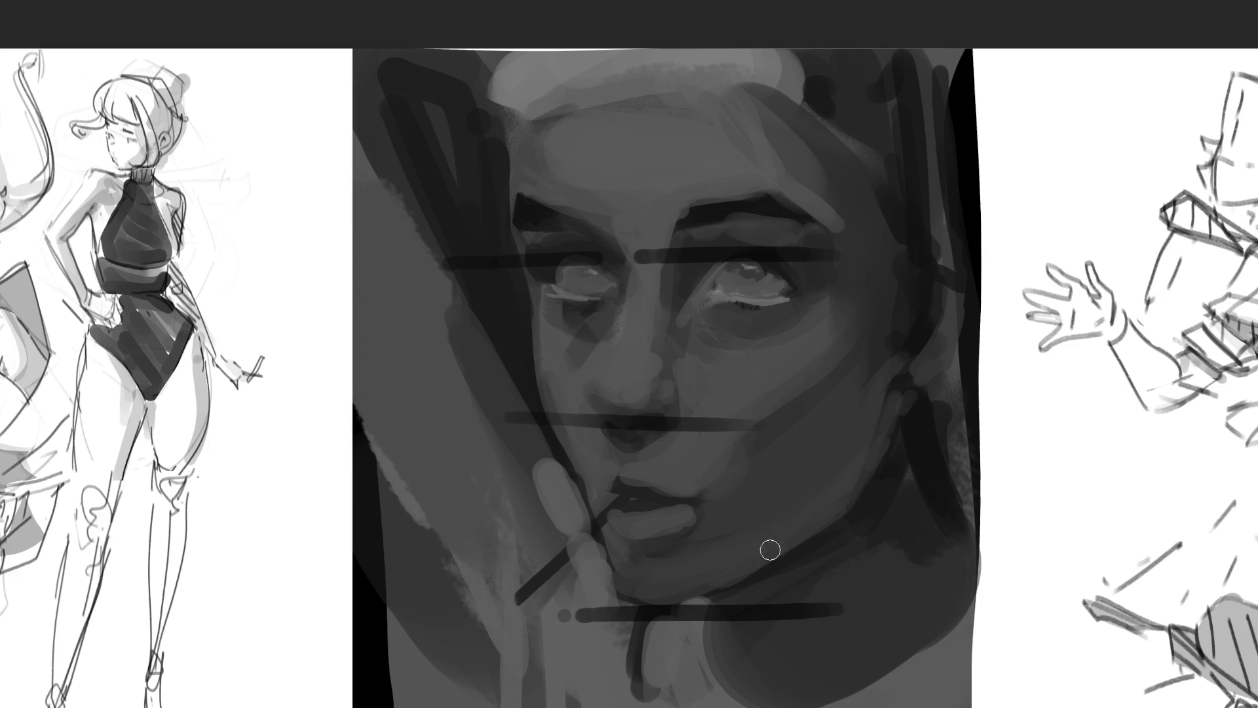
{"action": "left_click", "coordinate": [623, 497], "text": "ctrl"}
{"action": "left_click", "coordinate": [647, 427], "text": "ctrl"}
{"action": "left_click_drag", "start_coordinate": [593, 502], "coordinate": [778, 506]}
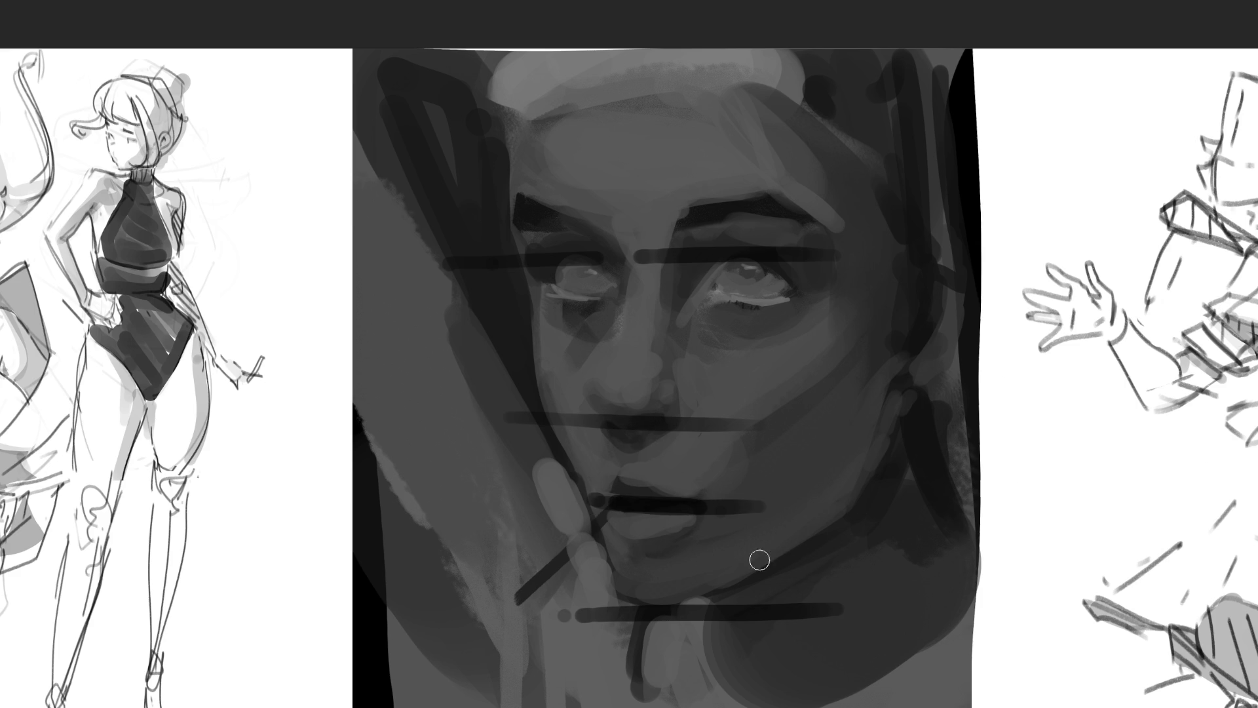
Step: Darken below the lower lip, shade the right eye, cheek and jaw, then blend lighter tones over them
{"action": "mouse_move", "coordinate": [623, 546]}
{"action": "left_mouse_down"}
{"action": "mouse_move", "coordinate": [696, 550]}
{"action": "mouse_move", "coordinate": [679, 555]}
{"action": "left_mouse_up"}
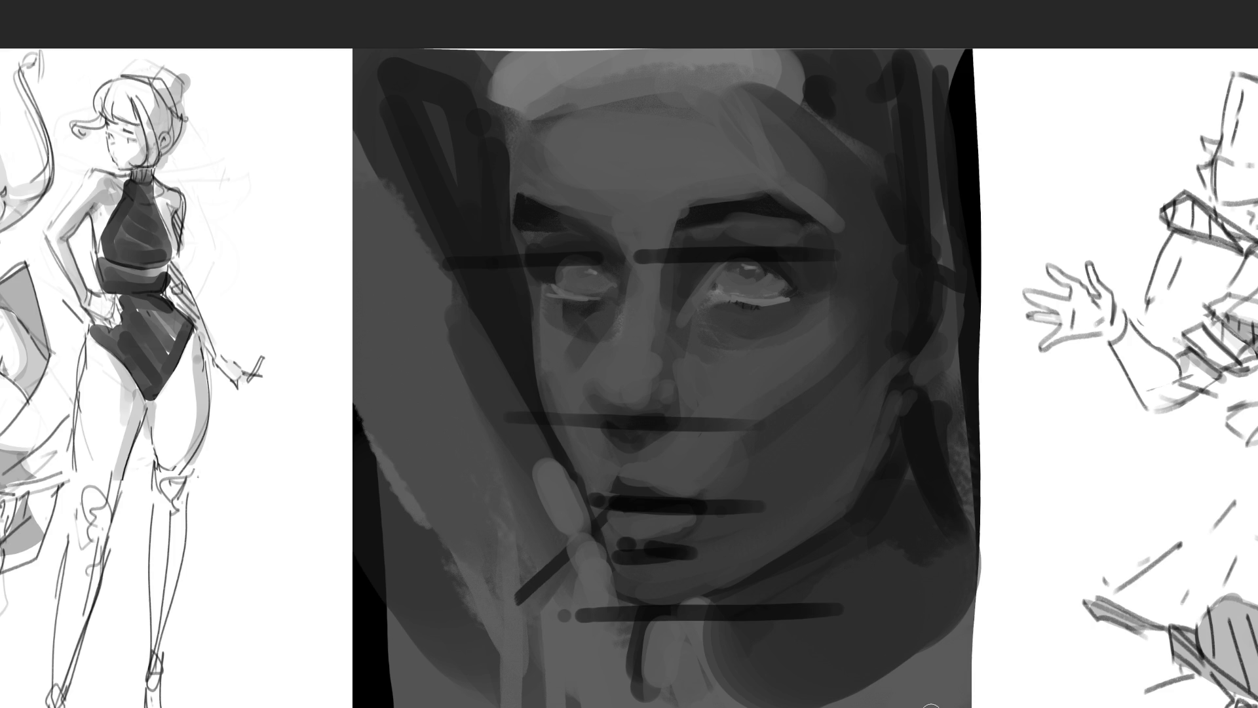
{"action": "left_click_drag", "start_coordinate": [848, 239], "coordinate": [774, 352]}
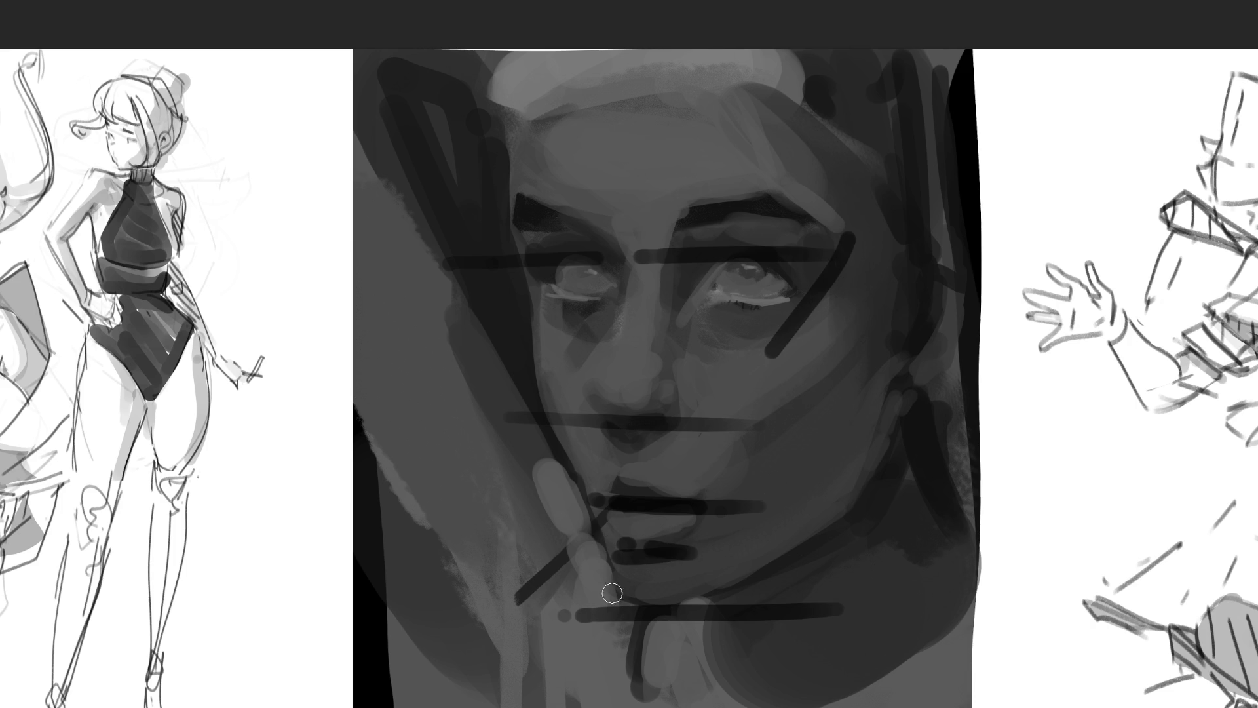
{"action": "left_click_drag", "start_coordinate": [931, 273], "coordinate": [855, 378]}
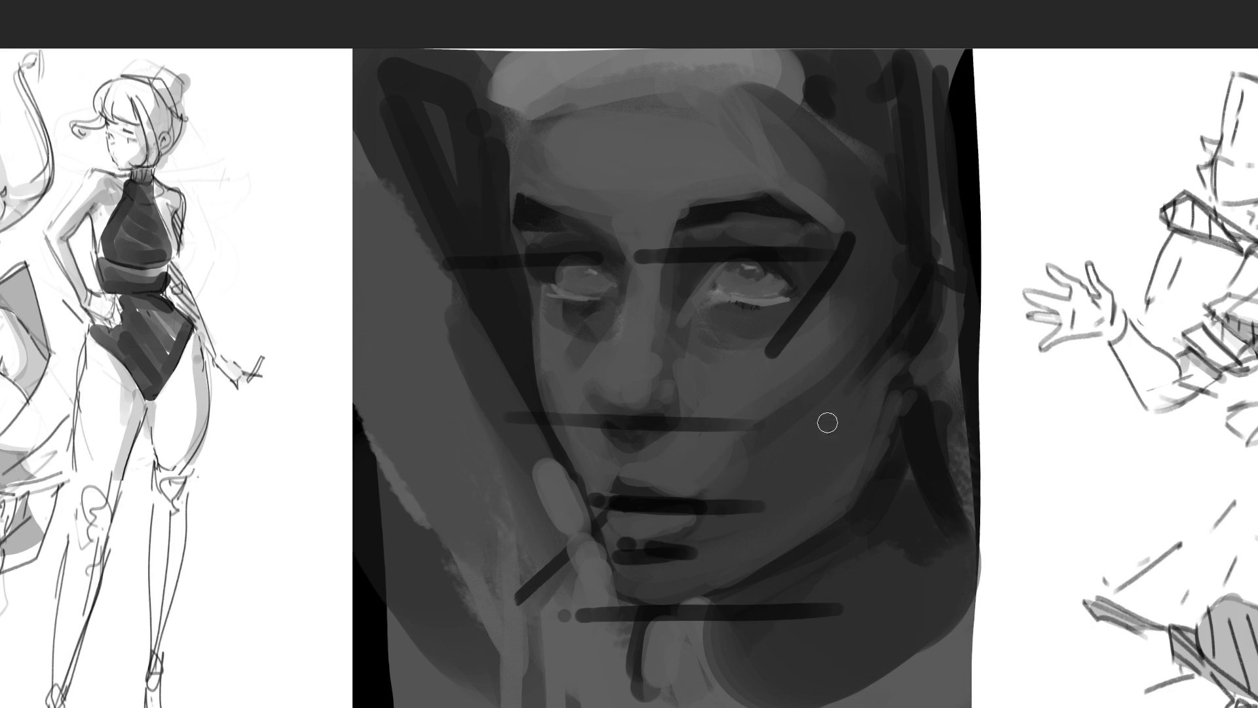
{"action": "left_click_drag", "start_coordinate": [905, 336], "coordinate": [875, 484]}
{"action": "left_click_drag", "start_coordinate": [926, 316], "coordinate": [891, 485]}
{"action": "left_click_drag", "start_coordinate": [916, 337], "coordinate": [859, 492]}
{"action": "left_click_drag", "start_coordinate": [917, 370], "coordinate": [881, 484]}
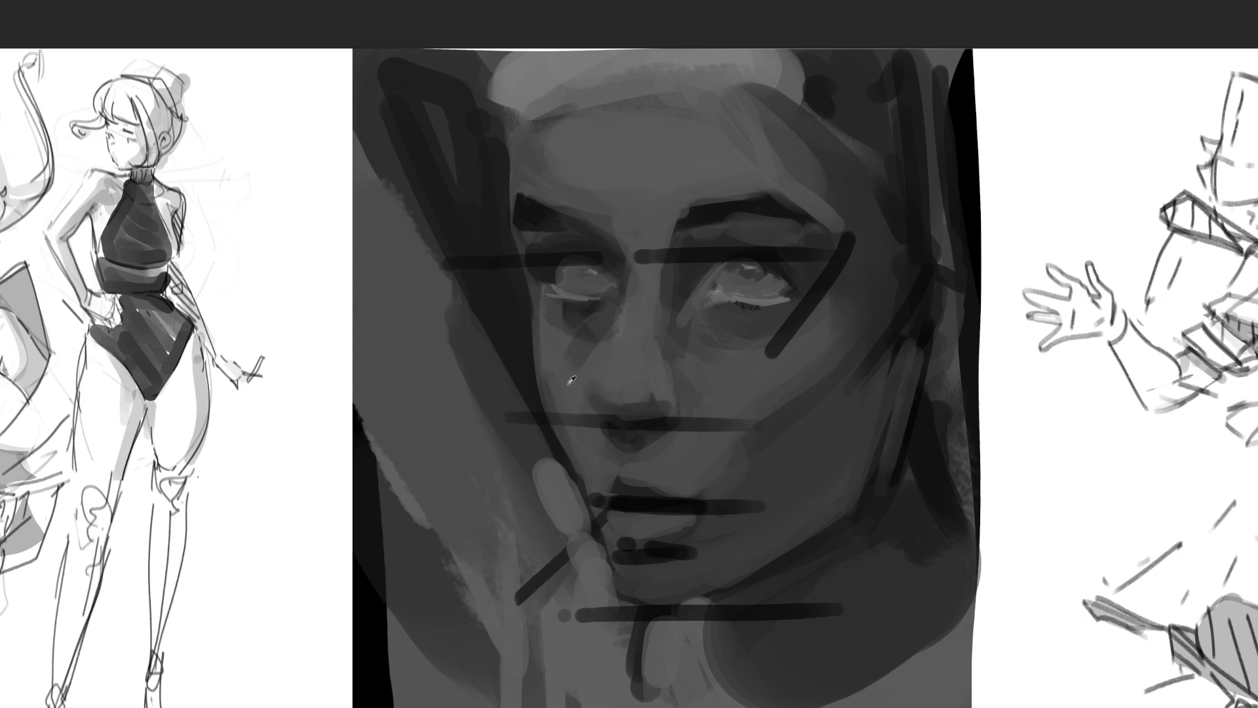
Step: Tone the nose and upper lip, then paint dark pupils in both eyes and the left eyelid
{"action": "left_click_drag", "start_coordinate": [598, 418], "coordinate": [626, 427]}
{"action": "mouse_move", "coordinate": [680, 461]}
{"action": "left_mouse_down"}
{"action": "mouse_move", "coordinate": [648, 454]}
{"action": "mouse_move", "coordinate": [699, 430]}
{"action": "mouse_move", "coordinate": [684, 483]}
{"action": "left_mouse_up"}
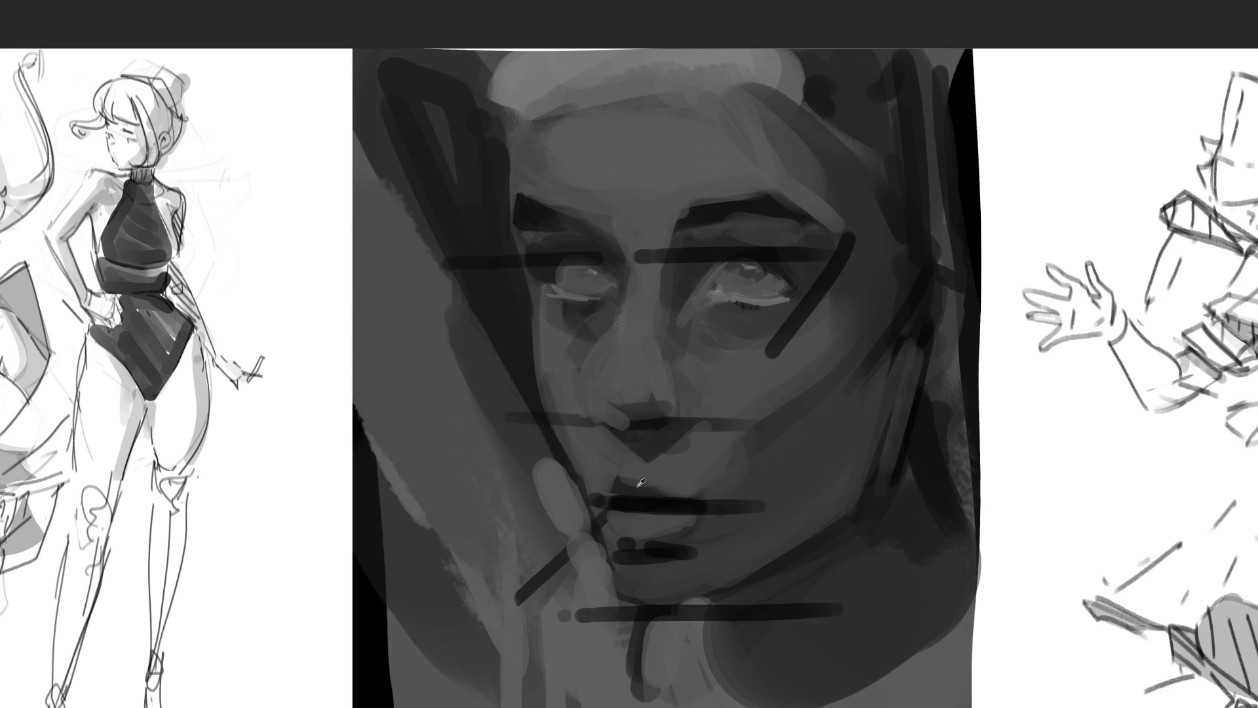
{"action": "left_click", "coordinate": [663, 491]}
{"action": "left_click_drag", "start_coordinate": [736, 265], "coordinate": [742, 269]}
{"action": "left_click_drag", "start_coordinate": [579, 269], "coordinate": [597, 275]}
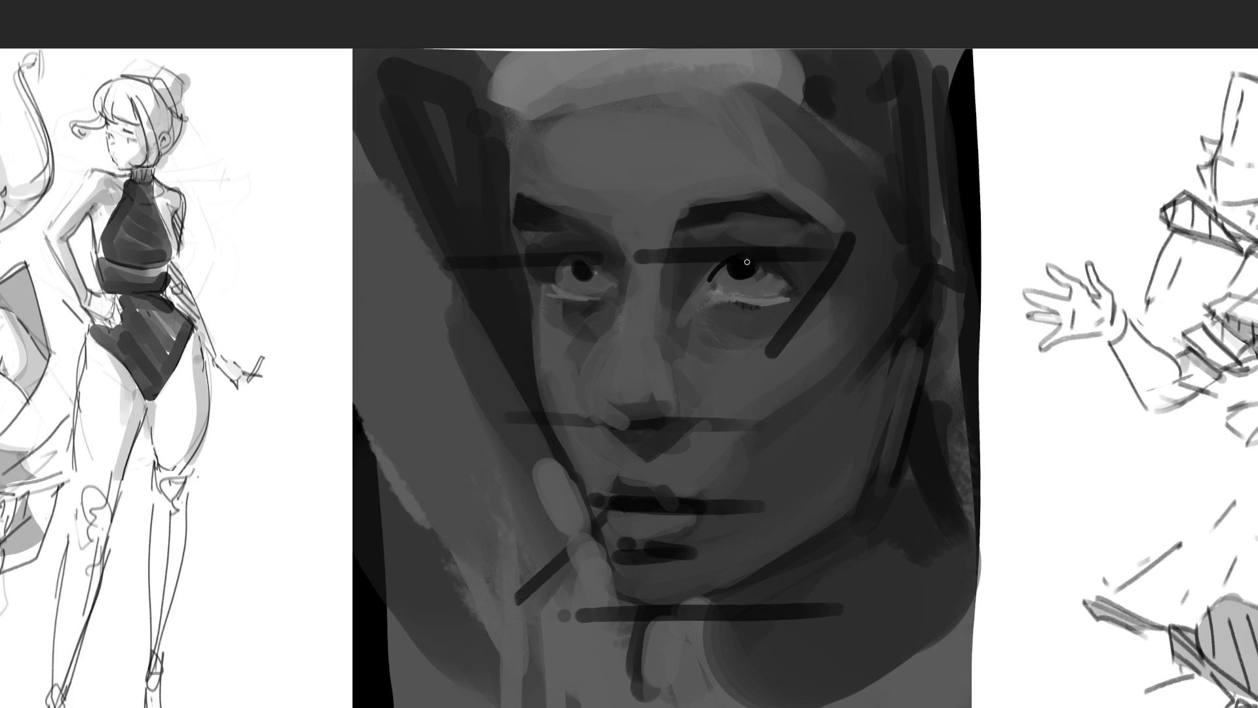
{"action": "left_click_drag", "start_coordinate": [554, 285], "coordinate": [594, 268]}
Step: Darken the nostril shadow and both lip lines, and shade a dark left edge of the face
{"action": "left_click_drag", "start_coordinate": [646, 426], "coordinate": [657, 425]}
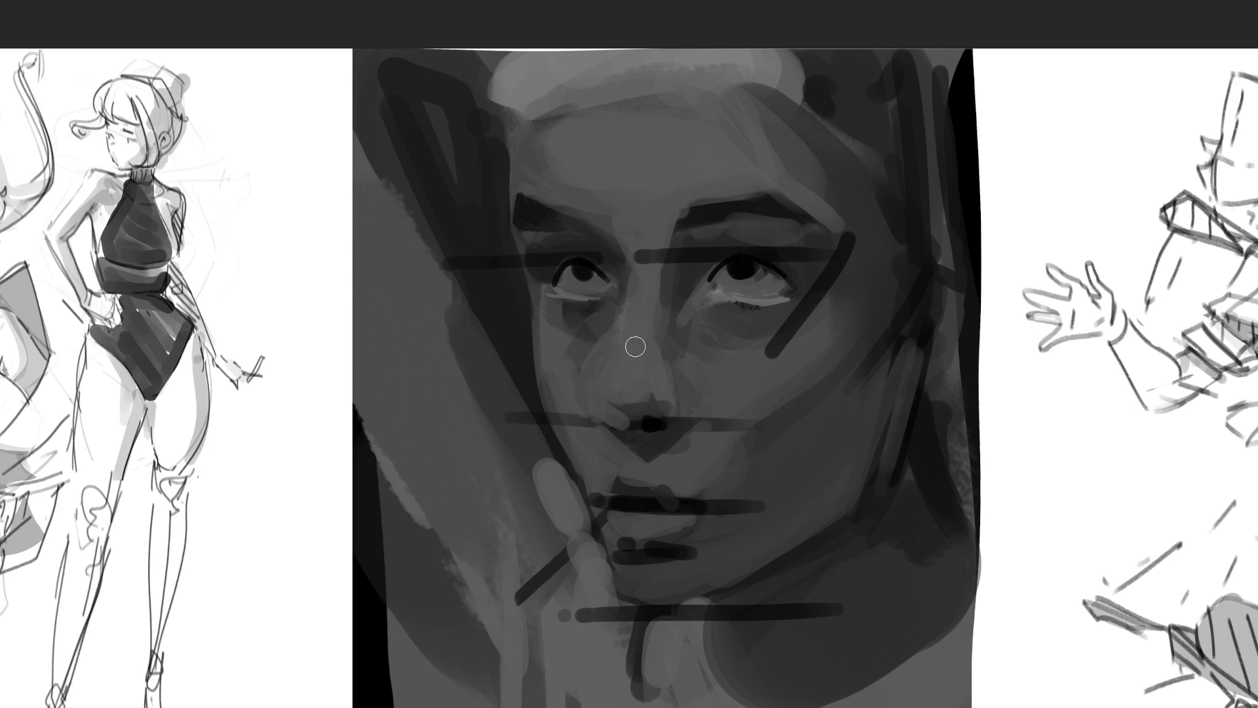
{"action": "left_click_drag", "start_coordinate": [609, 485], "coordinate": [682, 487]}
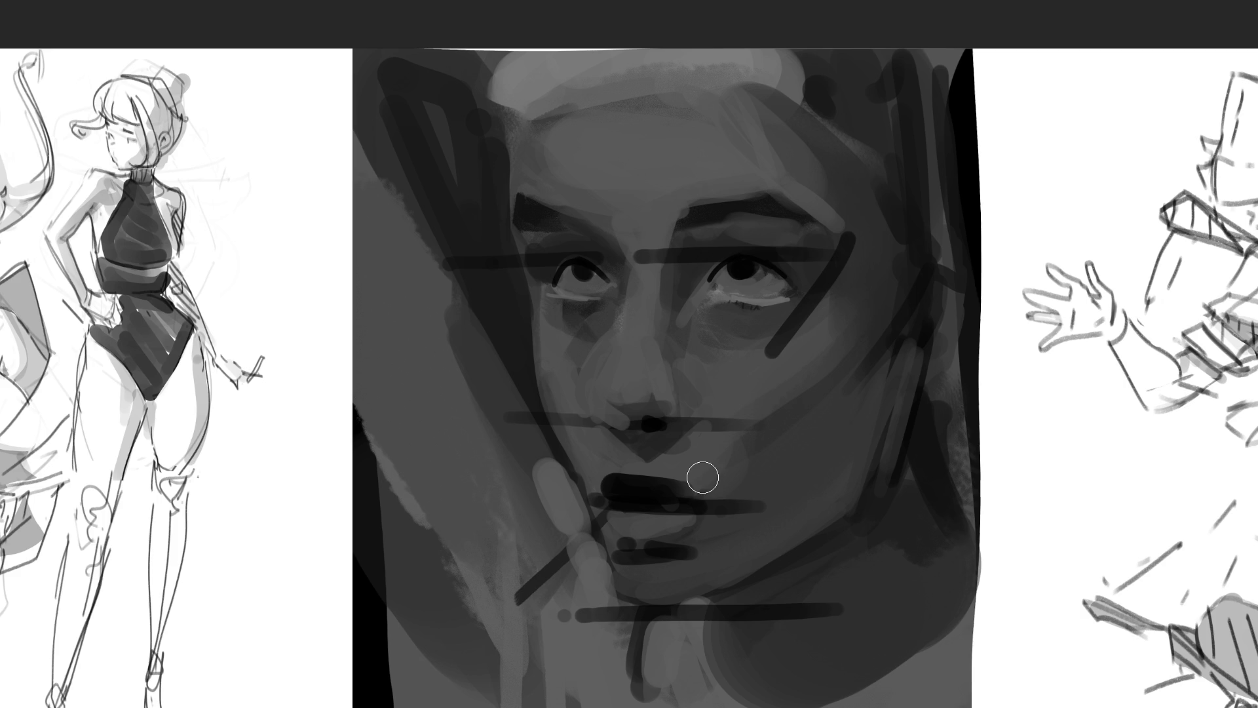
{"action": "mouse_move", "coordinate": [623, 553]}
{"action": "left_mouse_down"}
{"action": "mouse_move", "coordinate": [686, 554]}
{"action": "mouse_move", "coordinate": [701, 541]}
{"action": "left_mouse_up"}
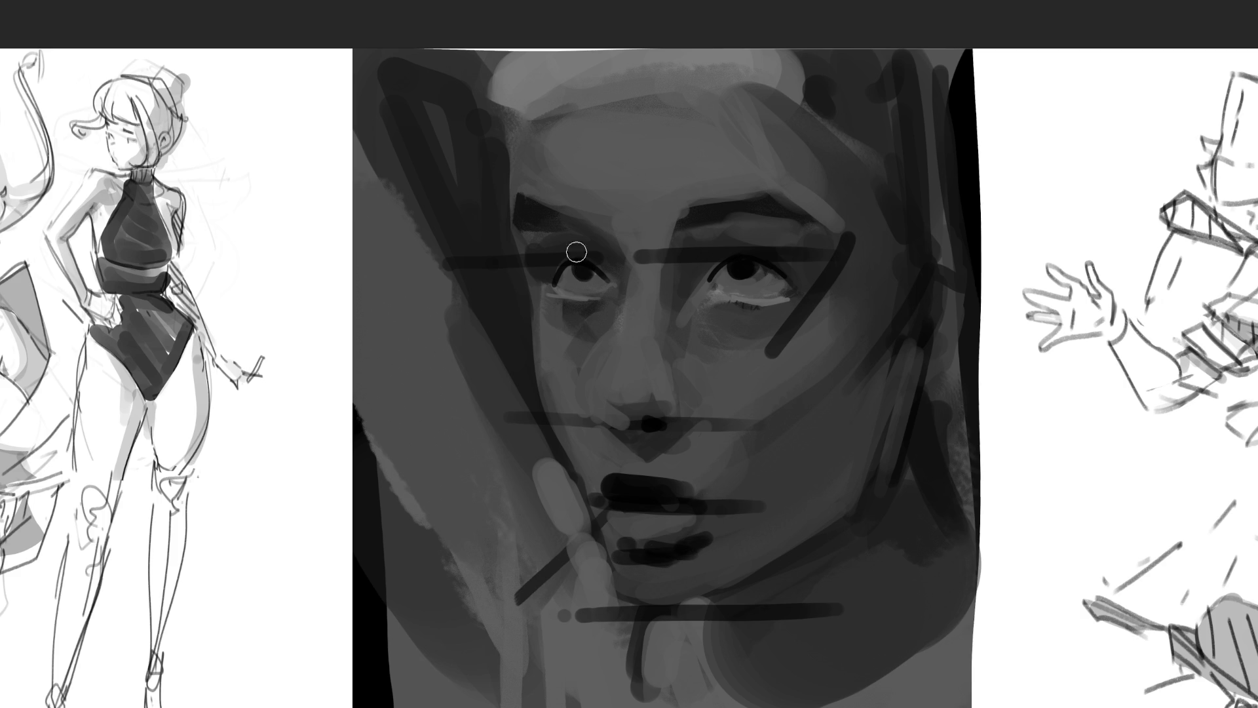
{"action": "left_click_drag", "start_coordinate": [509, 335], "coordinate": [542, 413]}
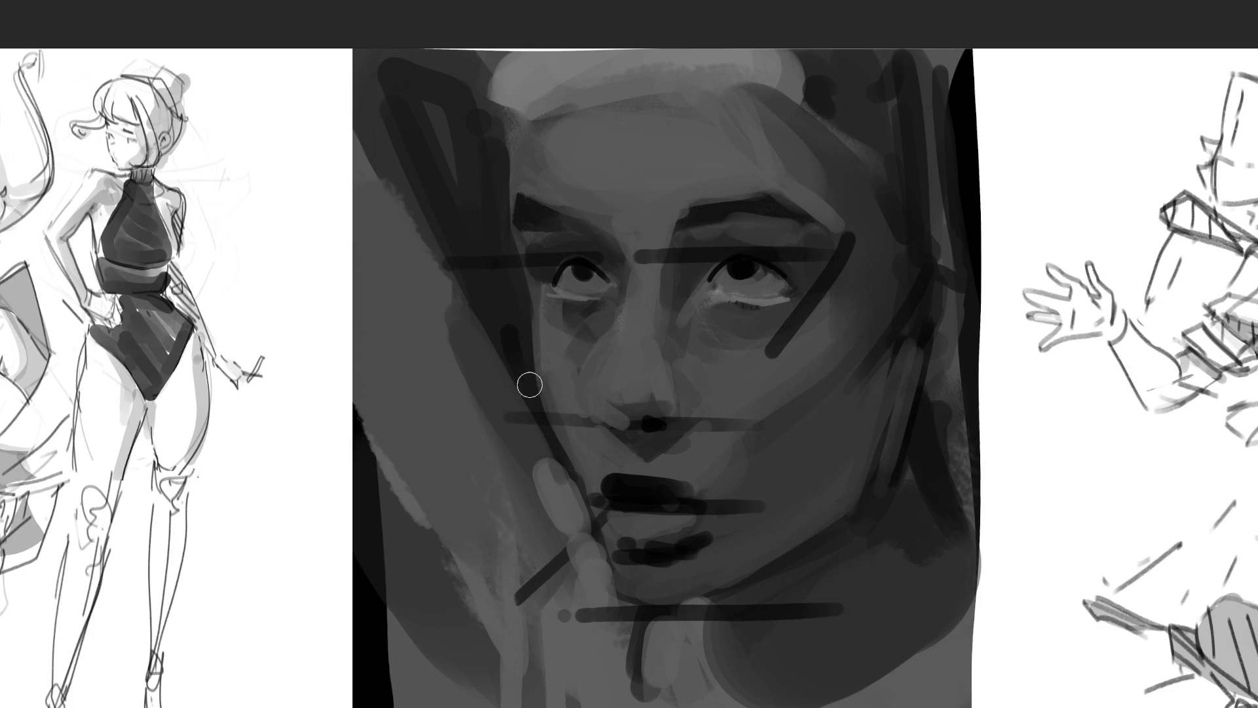
{"action": "left_click_drag", "start_coordinate": [505, 244], "coordinate": [521, 403]}
{"action": "left_click_drag", "start_coordinate": [500, 108], "coordinate": [514, 315]}
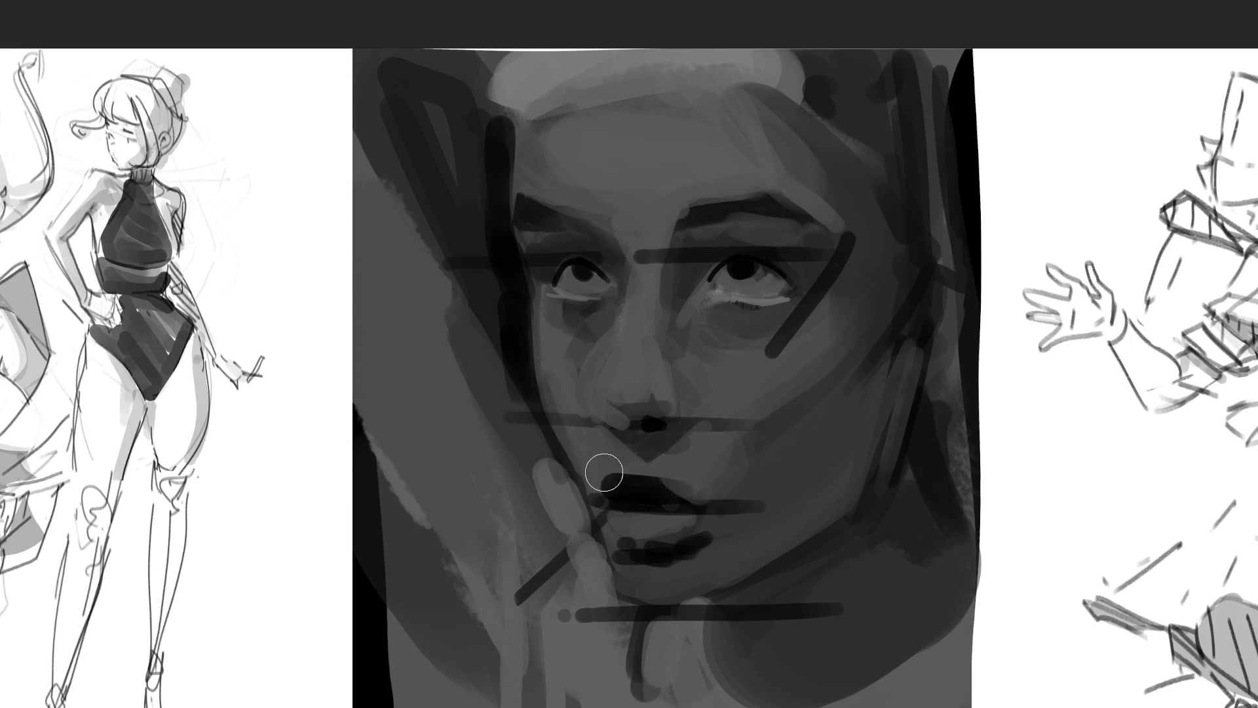
Step: Lighten the brow area and forehead, adjust tones around the right eye and cheek, and repaint the chin
{"action": "left_click", "coordinate": [643, 191]}
{"action": "left_click_drag", "start_coordinate": [661, 188], "coordinate": [647, 211]}
{"action": "mouse_move", "coordinate": [636, 158]}
{"action": "left_mouse_down"}
{"action": "mouse_move", "coordinate": [610, 175]}
{"action": "mouse_move", "coordinate": [696, 186]}
{"action": "mouse_move", "coordinate": [753, 146]}
{"action": "left_mouse_up"}
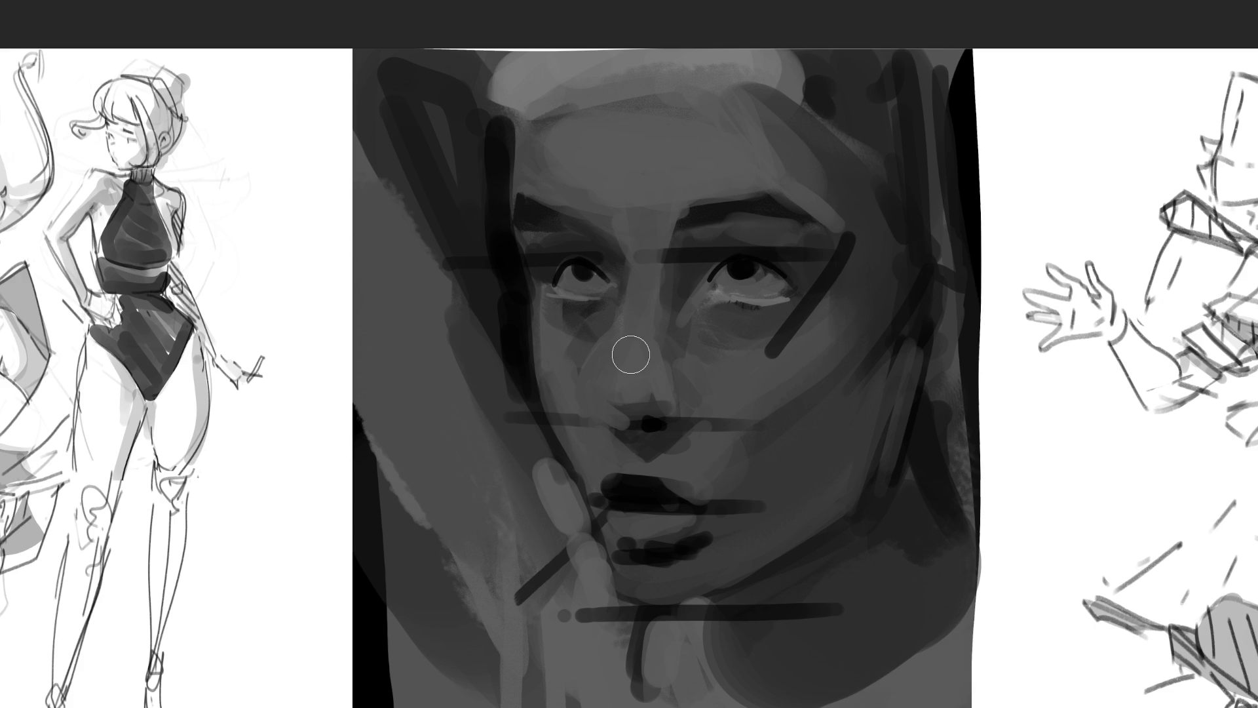
{"action": "mouse_move", "coordinate": [789, 343]}
{"action": "left_mouse_down"}
{"action": "mouse_move", "coordinate": [860, 224]}
{"action": "mouse_move", "coordinate": [856, 275]}
{"action": "left_mouse_up"}
{"action": "left_click_drag", "start_coordinate": [856, 202], "coordinate": [828, 171]}
{"action": "left_click_drag", "start_coordinate": [857, 357], "coordinate": [907, 340]}
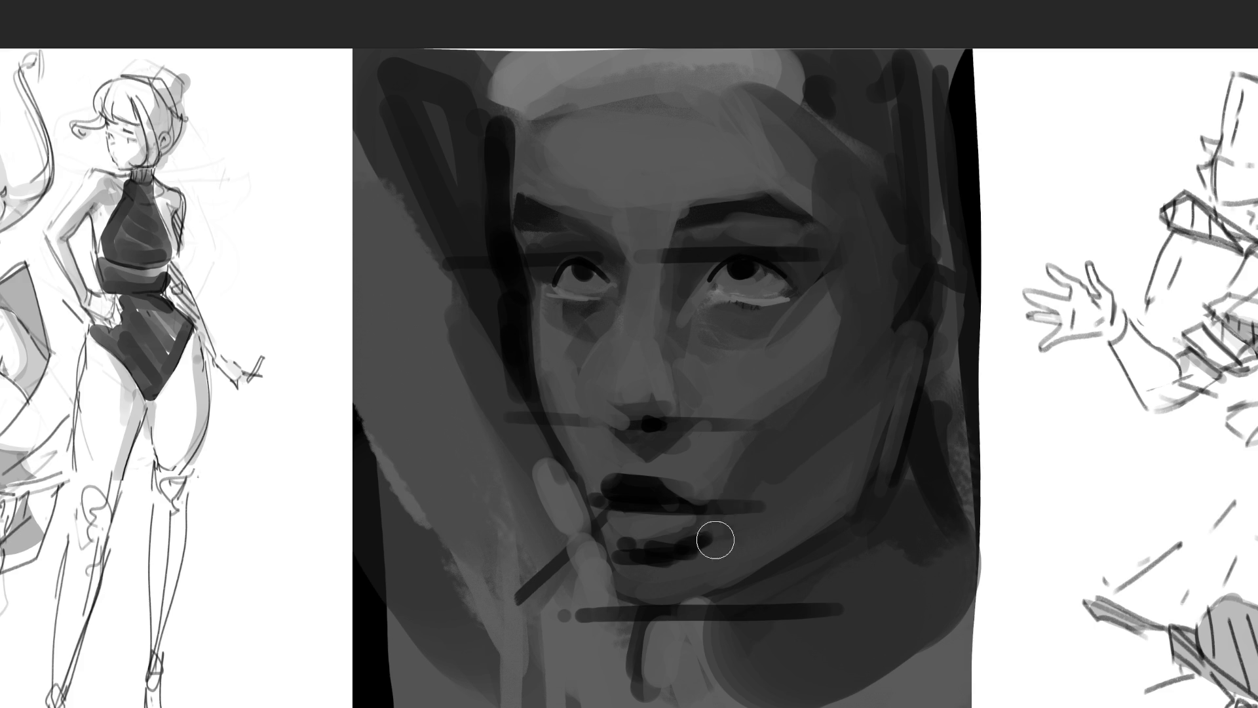
{"action": "left_click_drag", "start_coordinate": [696, 564], "coordinate": [665, 590]}
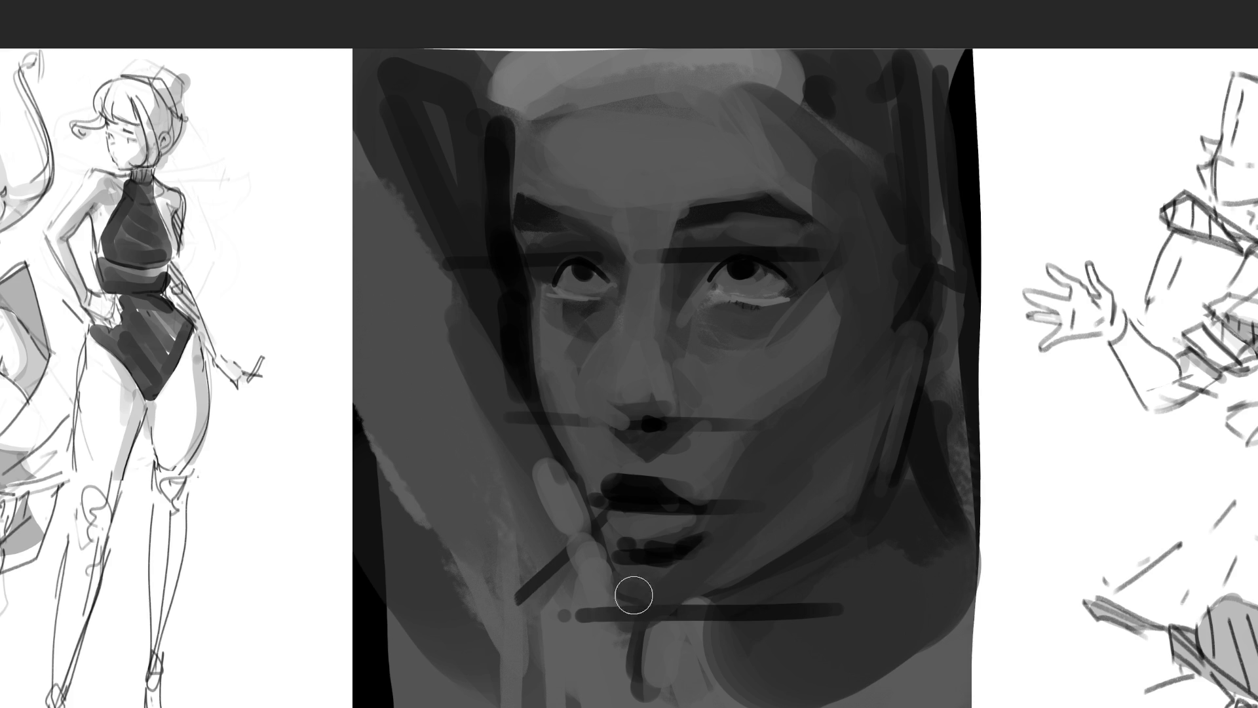
{"action": "left_click_drag", "start_coordinate": [620, 280], "coordinate": [640, 273]}
Step: With a larger brush, smooth the cheeks, upper lip and forehead and outline the right eyelid
{"action": "key", "text": "bracketright"}
{"action": "key", "text": "bracketright"}
{"action": "key", "text": "bracketright"}
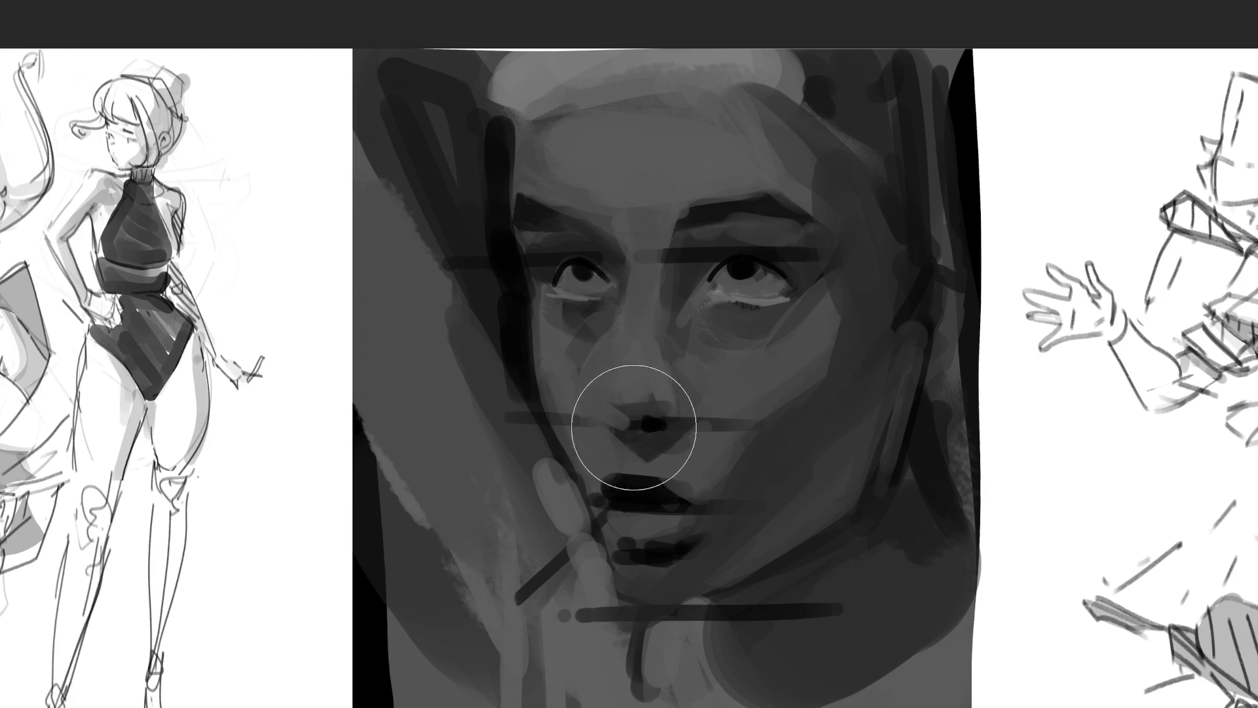
{"action": "mouse_move", "coordinate": [612, 329]}
{"action": "left_mouse_down"}
{"action": "mouse_move", "coordinate": [585, 379]}
{"action": "mouse_move", "coordinate": [611, 379]}
{"action": "left_mouse_up"}
{"action": "mouse_move", "coordinate": [812, 365]}
{"action": "left_mouse_down"}
{"action": "mouse_move", "coordinate": [787, 374]}
{"action": "mouse_move", "coordinate": [814, 323]}
{"action": "left_mouse_up"}
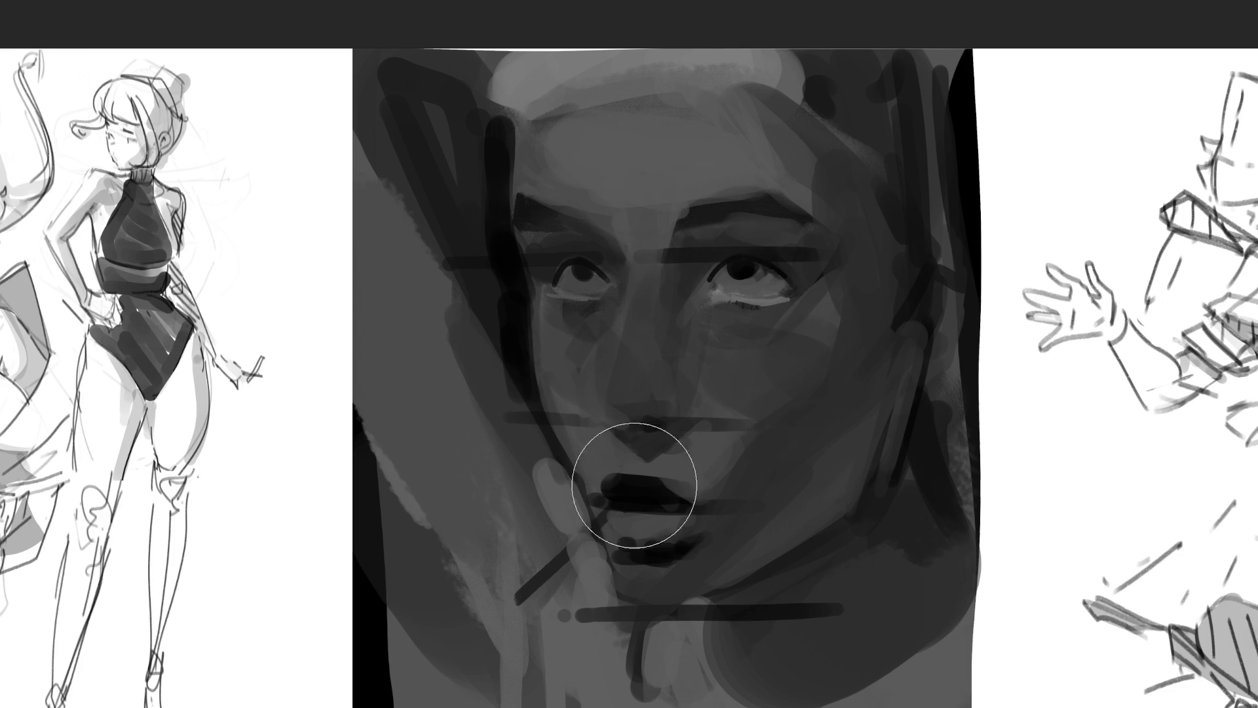
{"action": "left_click_drag", "start_coordinate": [651, 498], "coordinate": [694, 545]}
{"action": "mouse_move", "coordinate": [832, 210]}
{"action": "left_mouse_down"}
{"action": "mouse_move", "coordinate": [725, 132]}
{"action": "mouse_move", "coordinate": [727, 260]}
{"action": "left_mouse_up"}
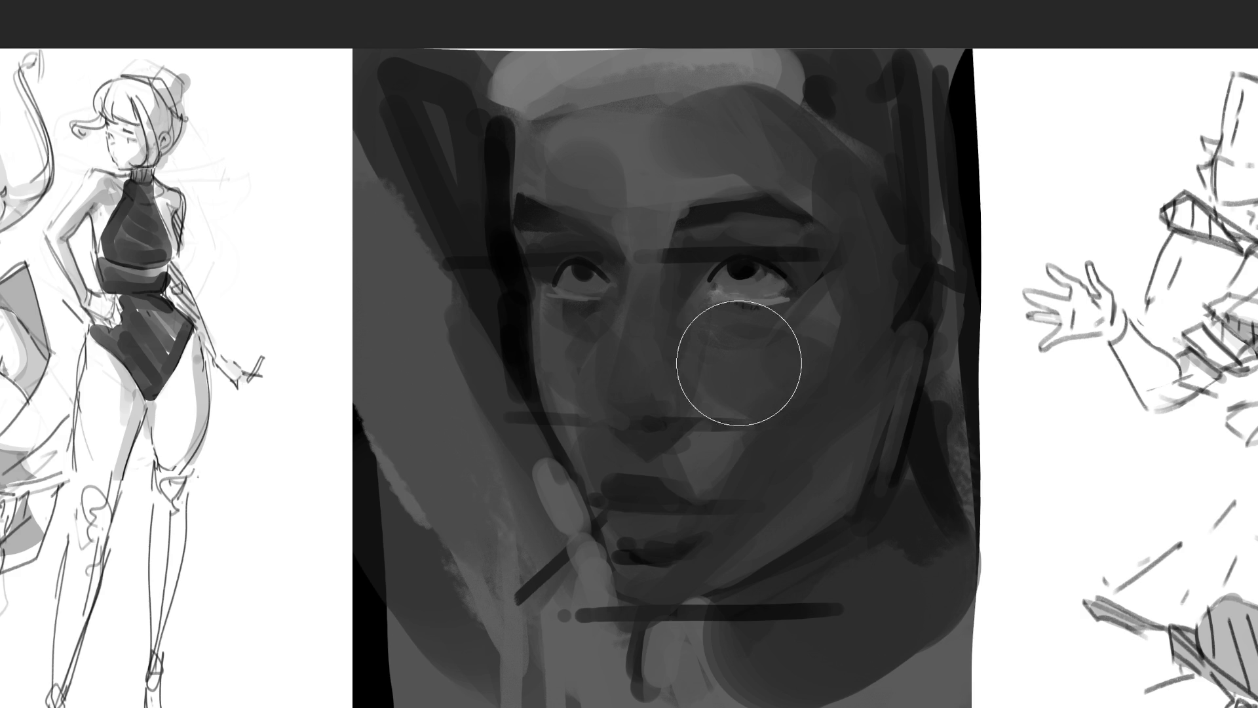
{"action": "left_click_drag", "start_coordinate": [708, 282], "coordinate": [719, 267]}
{"action": "key", "text": "bracketleft"}
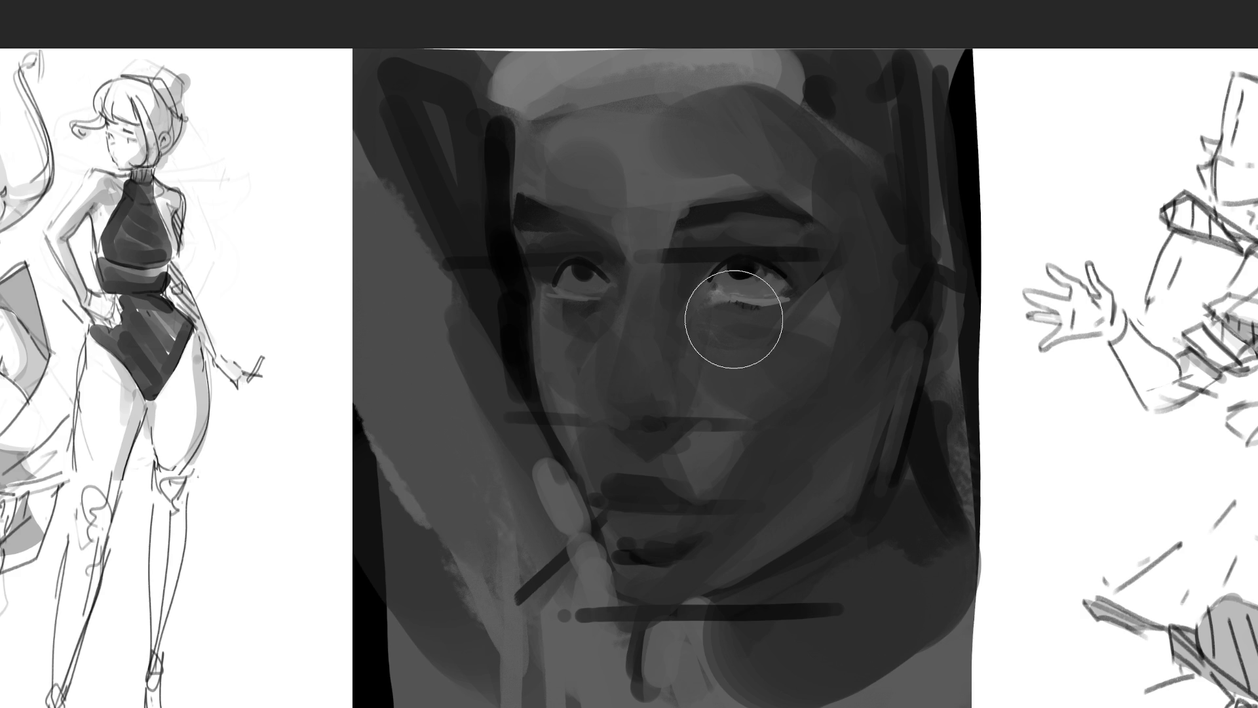
{"action": "left_click_drag", "start_coordinate": [630, 131], "coordinate": [633, 148]}
Step: Make the brush huge and wash soft grey over the face's left half
{"action": "key", "text": "bracketright"}
{"action": "key", "text": "bracketright"}
{"action": "key", "text": "bracketright"}
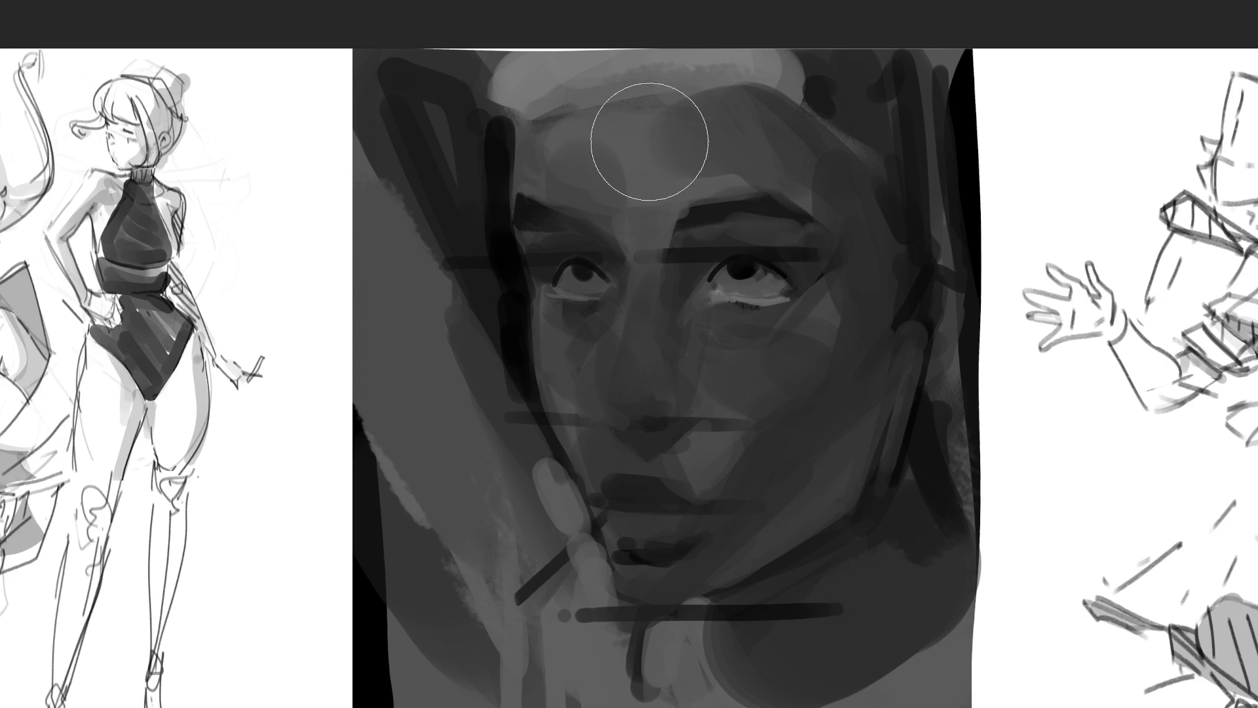
{"action": "key", "text": "bracketright"}
{"action": "key", "text": "bracketright"}
{"action": "key", "text": "bracketright"}
{"action": "left_click_drag", "start_coordinate": [590, 295], "coordinate": [656, 295]}
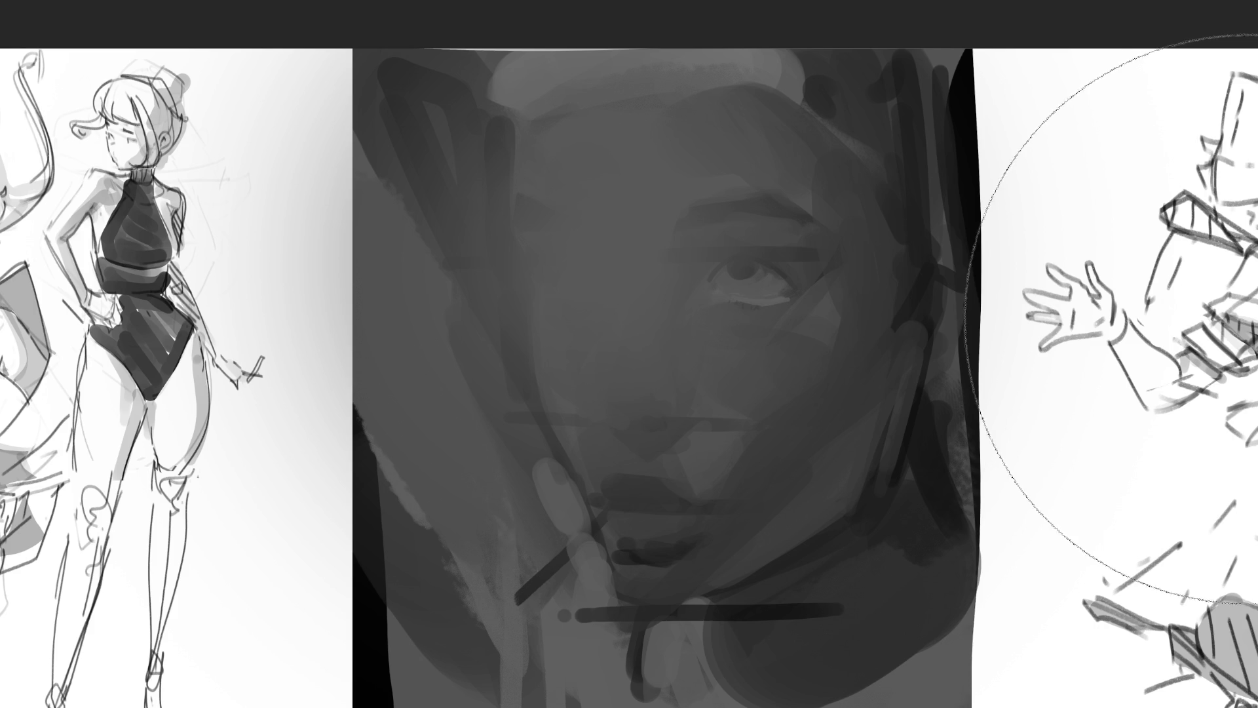
Step: Undo the grey wash, softly darken the face's right side and background, and sample a grey tone
{"action": "key", "text": "ctrl+z"}
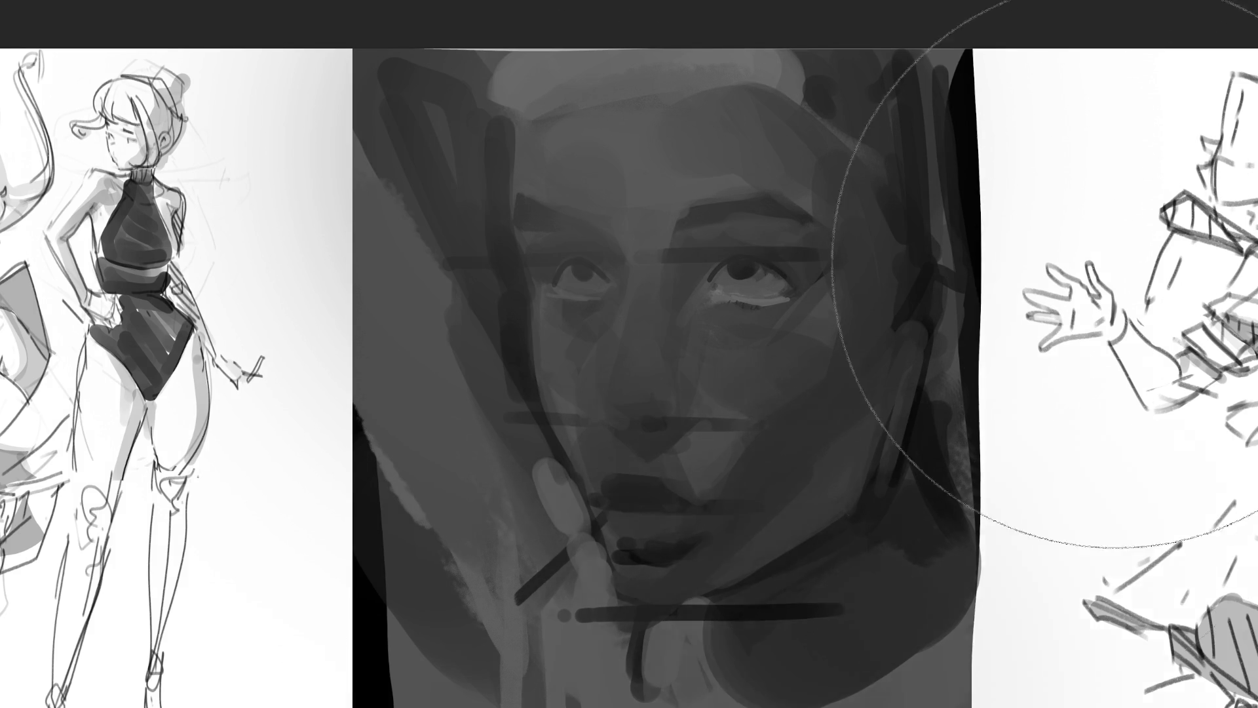
{"action": "left_click_drag", "start_coordinate": [1124, 282], "coordinate": [1010, 417]}
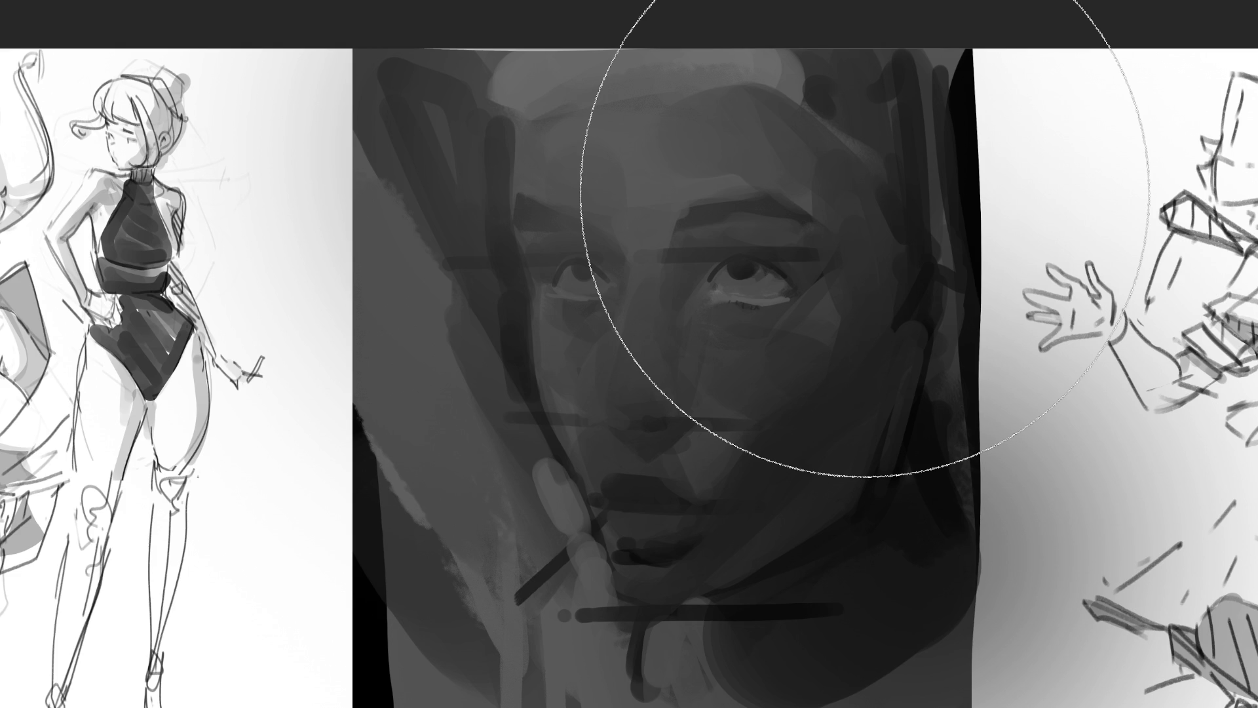
{"action": "key", "text": "alt"}
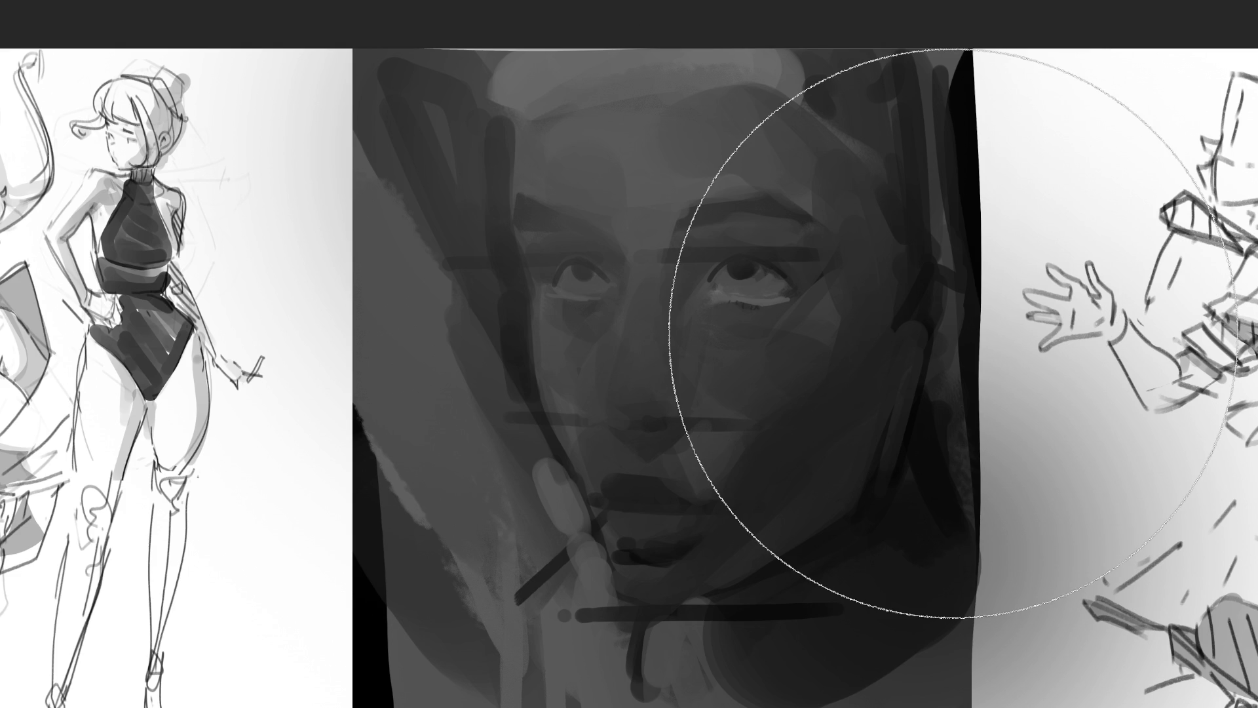
{"action": "key", "text": "alt"}
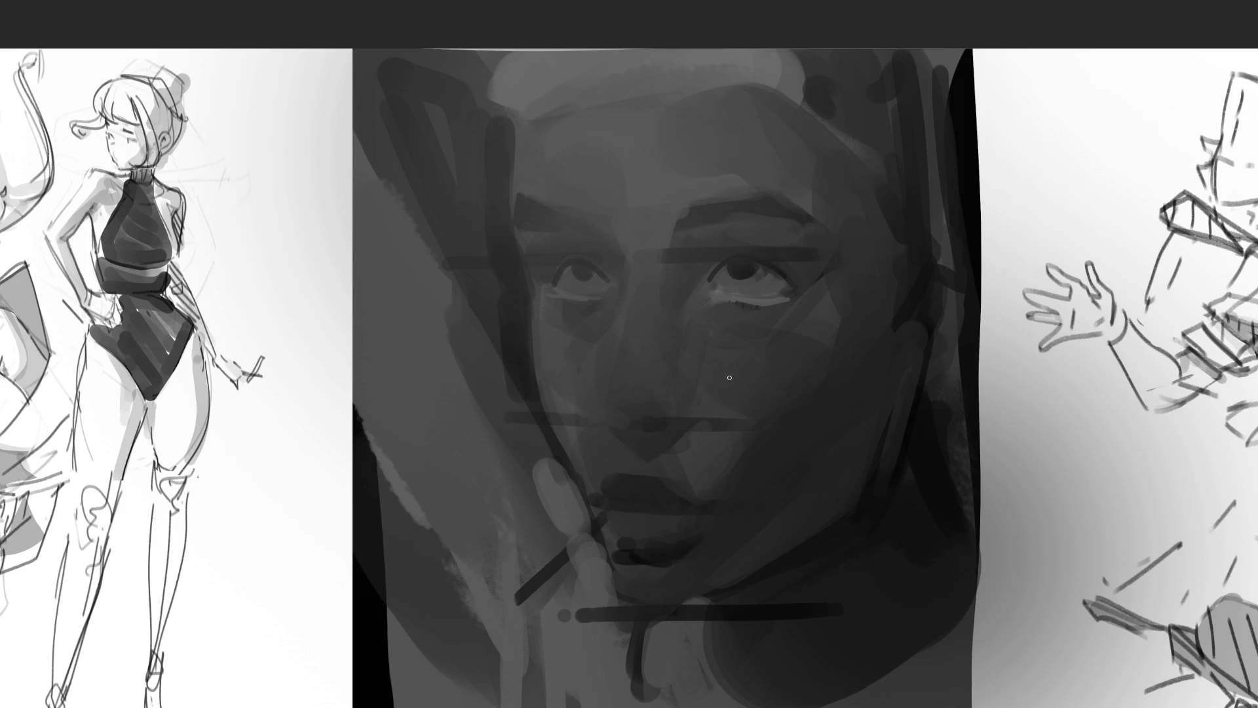
Step: Lay light highlights across the forehead, down the nose planes and around the mouth
{"action": "mouse_move", "coordinate": [682, 330]}
{"action": "left_mouse_down"}
{"action": "mouse_move", "coordinate": [727, 374]}
{"action": "mouse_move", "coordinate": [816, 325]}
{"action": "left_mouse_up"}
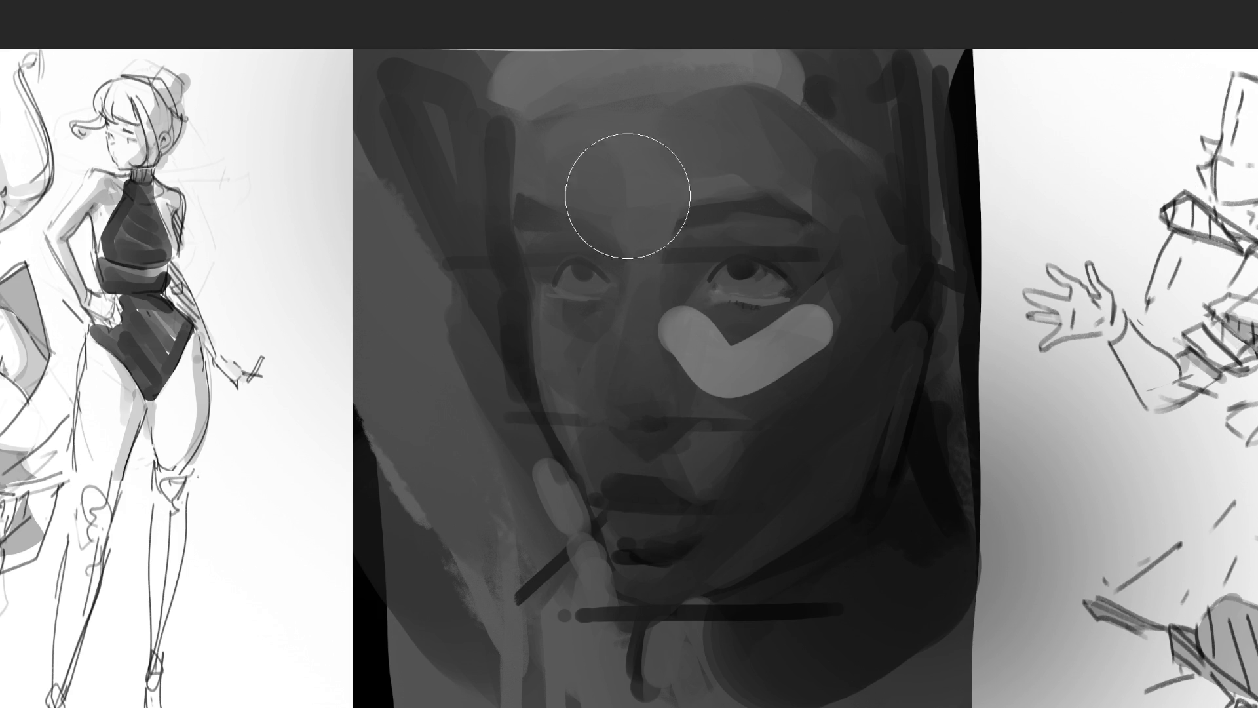
{"action": "left_click_drag", "start_coordinate": [613, 149], "coordinate": [739, 147]}
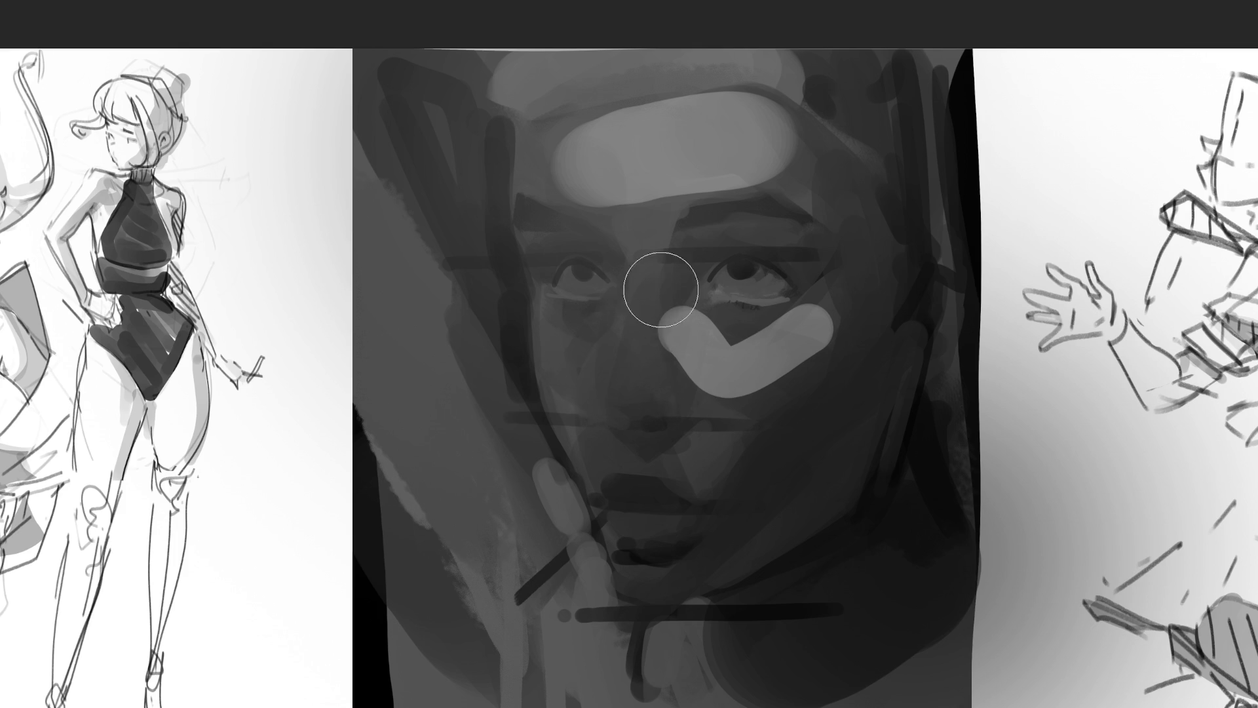
{"action": "left_click_drag", "start_coordinate": [660, 284], "coordinate": [607, 359]}
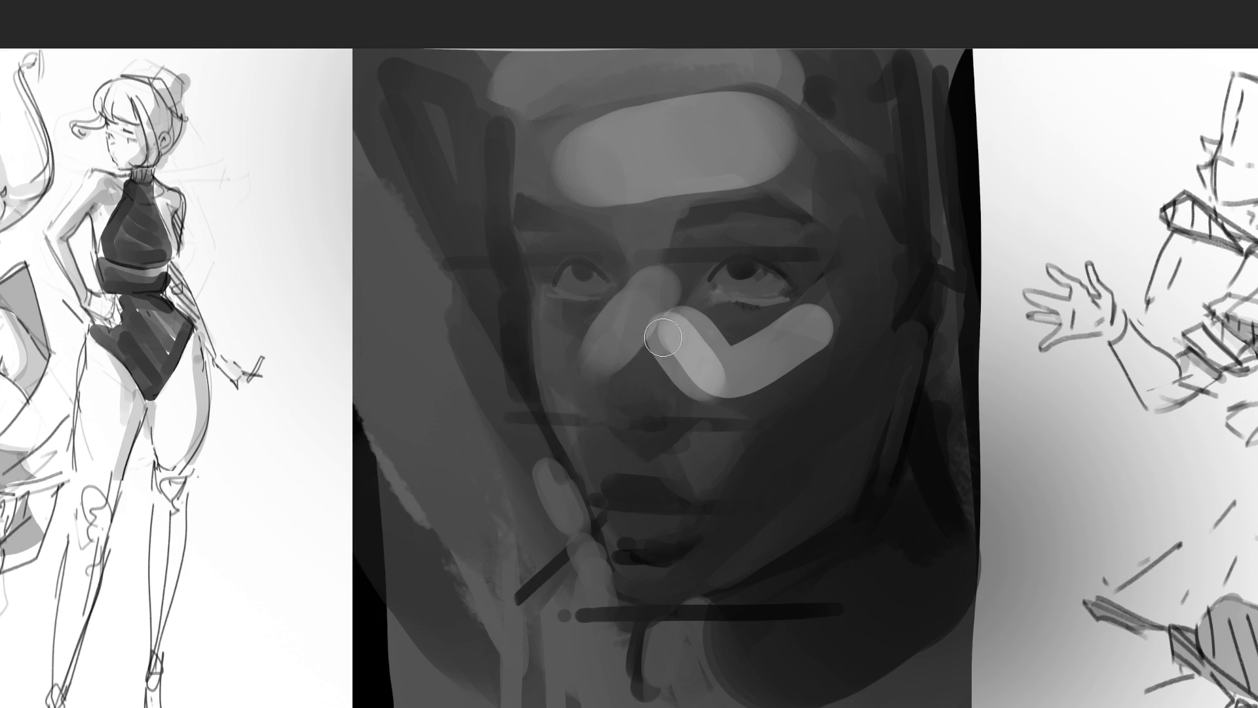
{"action": "left_click_drag", "start_coordinate": [659, 325], "coordinate": [616, 414]}
{"action": "left_click", "coordinate": [662, 395]}
{"action": "mouse_move", "coordinate": [610, 479]}
{"action": "left_mouse_down"}
{"action": "mouse_move", "coordinate": [606, 429]}
{"action": "mouse_move", "coordinate": [682, 497]}
{"action": "left_mouse_up"}
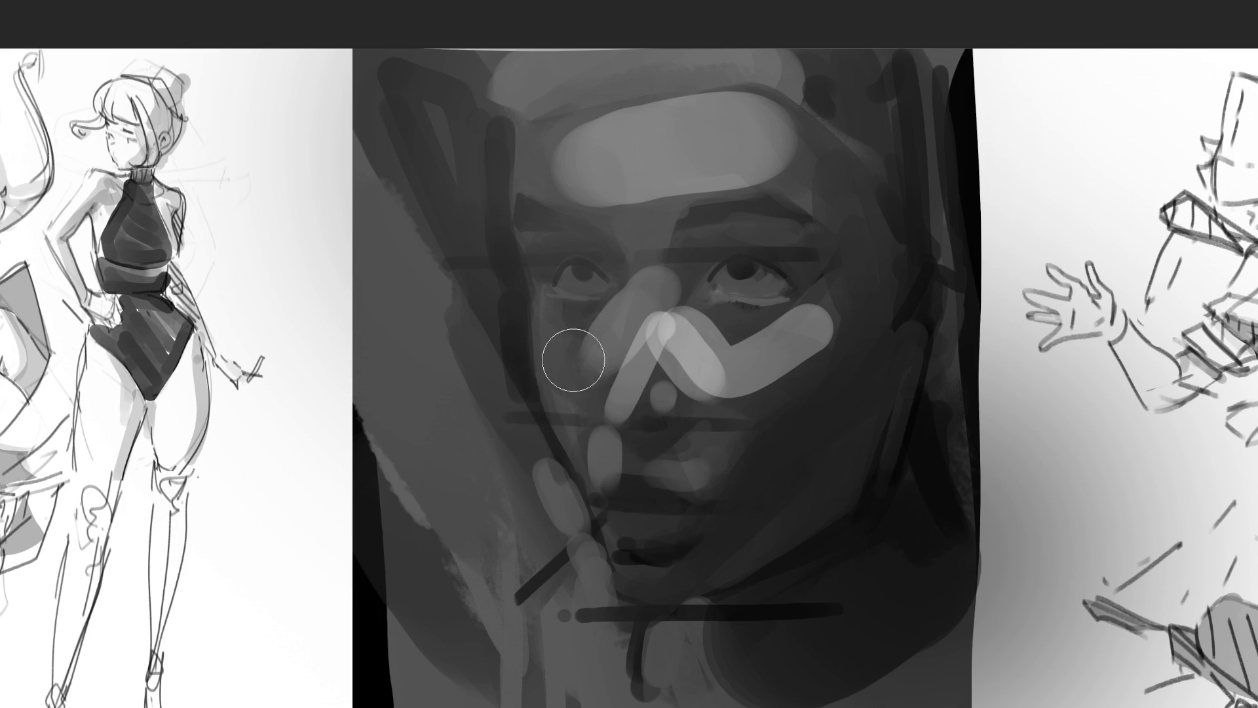
{"action": "left_click_drag", "start_coordinate": [556, 325], "coordinate": [560, 354]}
Step: Add light highlights and dark lid and corner shading to both eyes with a smaller brush
{"action": "key", "text": "bracketleft"}
{"action": "key", "text": "bracketleft"}
{"action": "key", "text": "bracketleft"}
{"action": "left_click", "coordinate": [565, 280]}
{"action": "left_click", "coordinate": [585, 275]}
{"action": "key", "text": "bracketright"}
{"action": "left_click_drag", "start_coordinate": [708, 283], "coordinate": [770, 280]}
{"action": "left_click", "coordinate": [663, 392]}
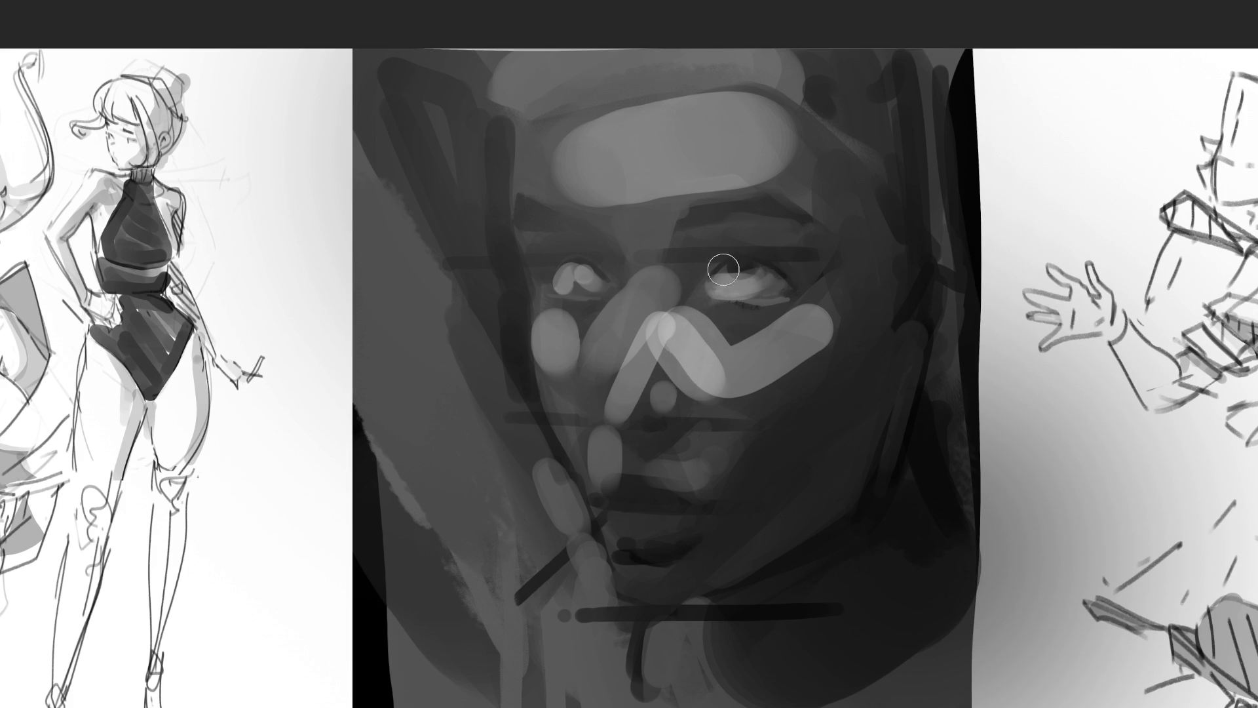
{"action": "mouse_move", "coordinate": [696, 299]}
{"action": "left_mouse_down"}
{"action": "mouse_move", "coordinate": [714, 283]}
{"action": "mouse_move", "coordinate": [713, 255]}
{"action": "mouse_move", "coordinate": [739, 250]}
{"action": "mouse_move", "coordinate": [793, 278]}
{"action": "left_mouse_up"}
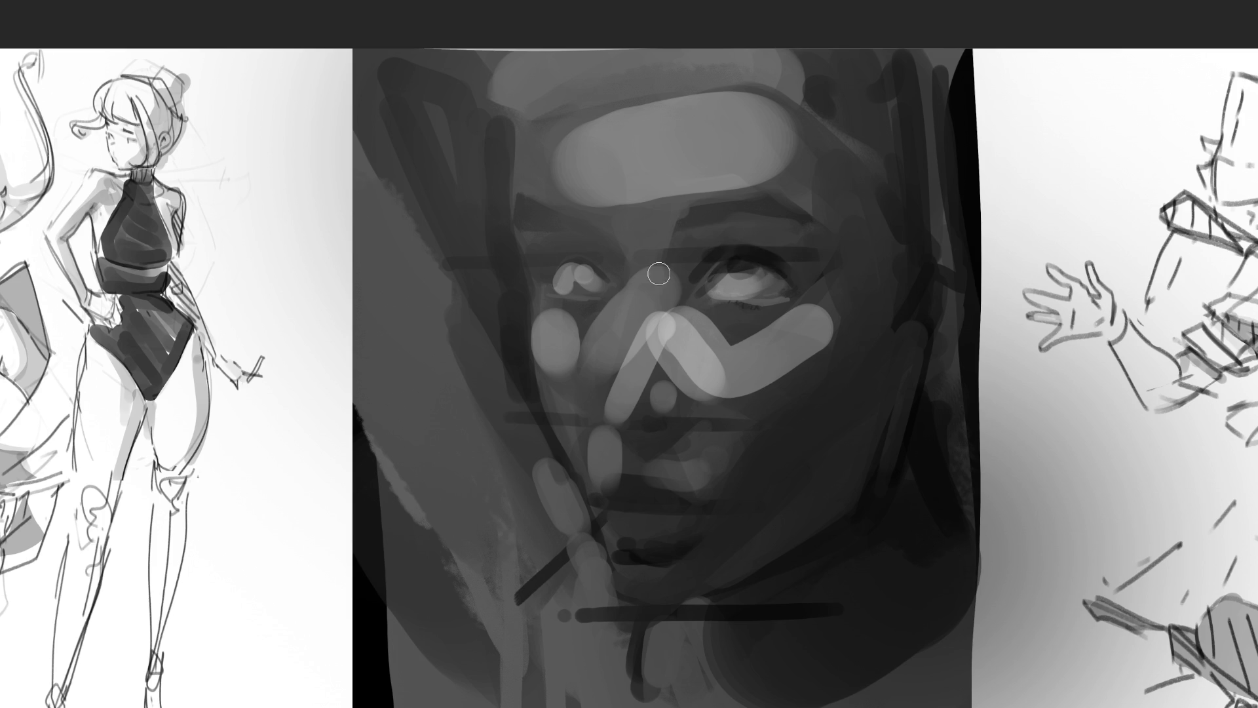
{"action": "mouse_move", "coordinate": [551, 266]}
{"action": "left_mouse_down"}
{"action": "mouse_move", "coordinate": [570, 267]}
{"action": "mouse_move", "coordinate": [556, 262]}
{"action": "mouse_move", "coordinate": [553, 280]}
{"action": "left_mouse_up"}
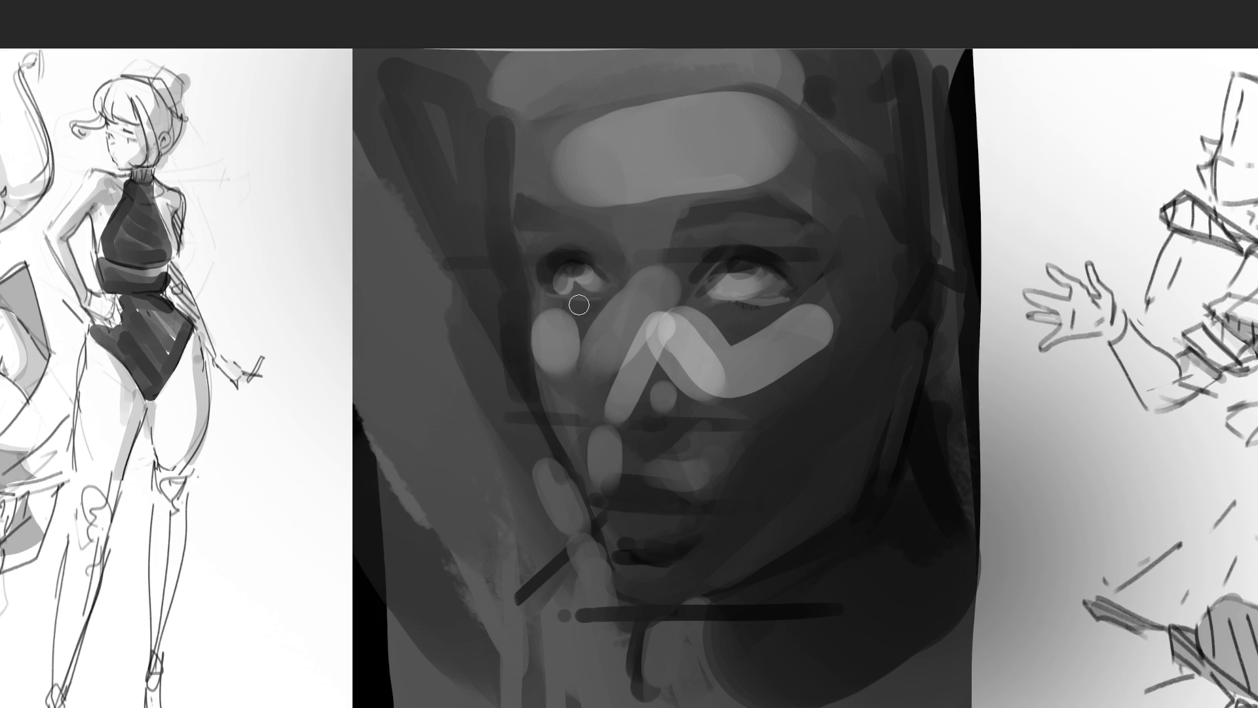
{"action": "left_click_drag", "start_coordinate": [604, 276], "coordinate": [593, 278]}
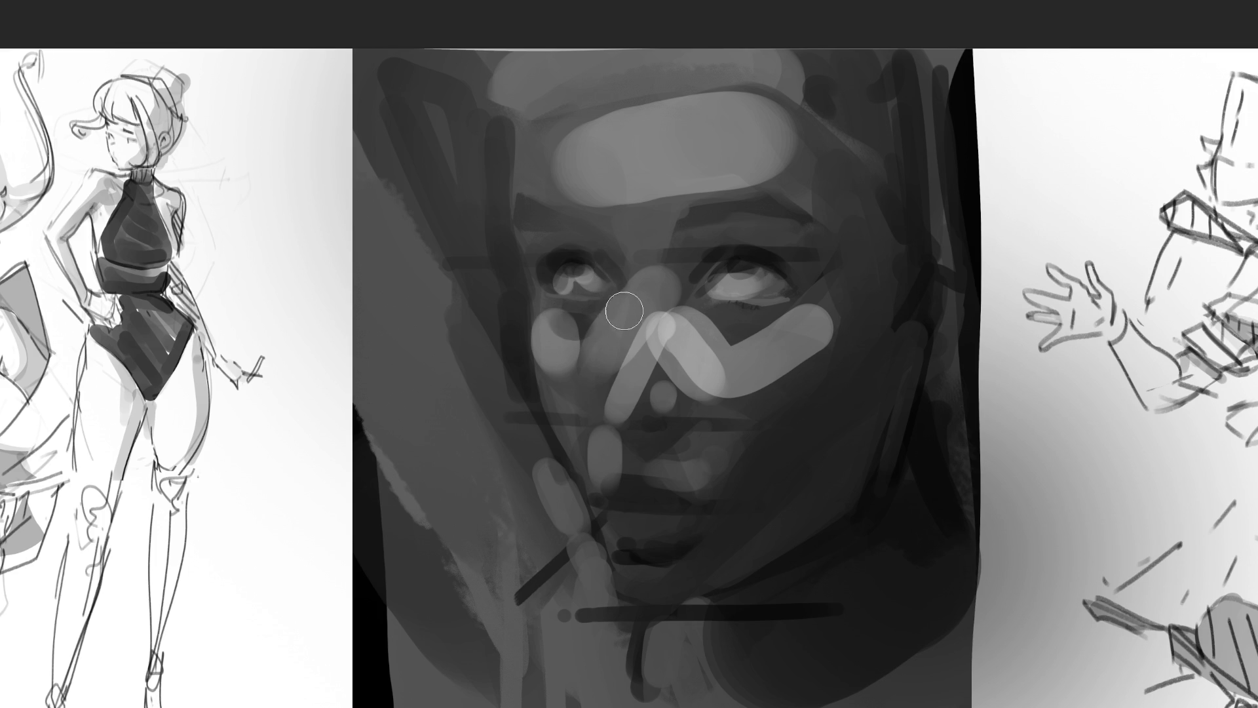
{"action": "left_click_drag", "start_coordinate": [736, 323], "coordinate": [793, 315]}
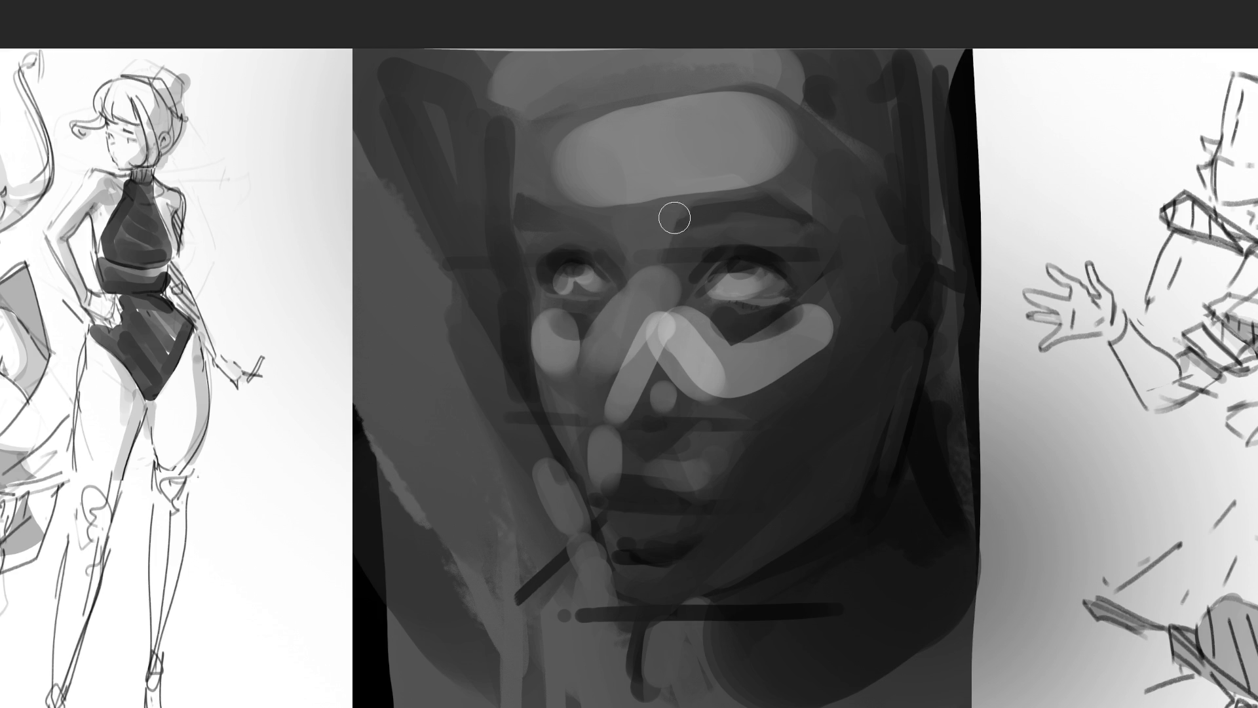
Step: Darken both eyebrows, the nostrils and the upper lip, and paint light teeth between the lips
{"action": "mouse_move", "coordinate": [680, 225]}
{"action": "left_mouse_down"}
{"action": "mouse_move", "coordinate": [694, 202]}
{"action": "mouse_move", "coordinate": [739, 194]}
{"action": "mouse_move", "coordinate": [807, 218]}
{"action": "left_mouse_up"}
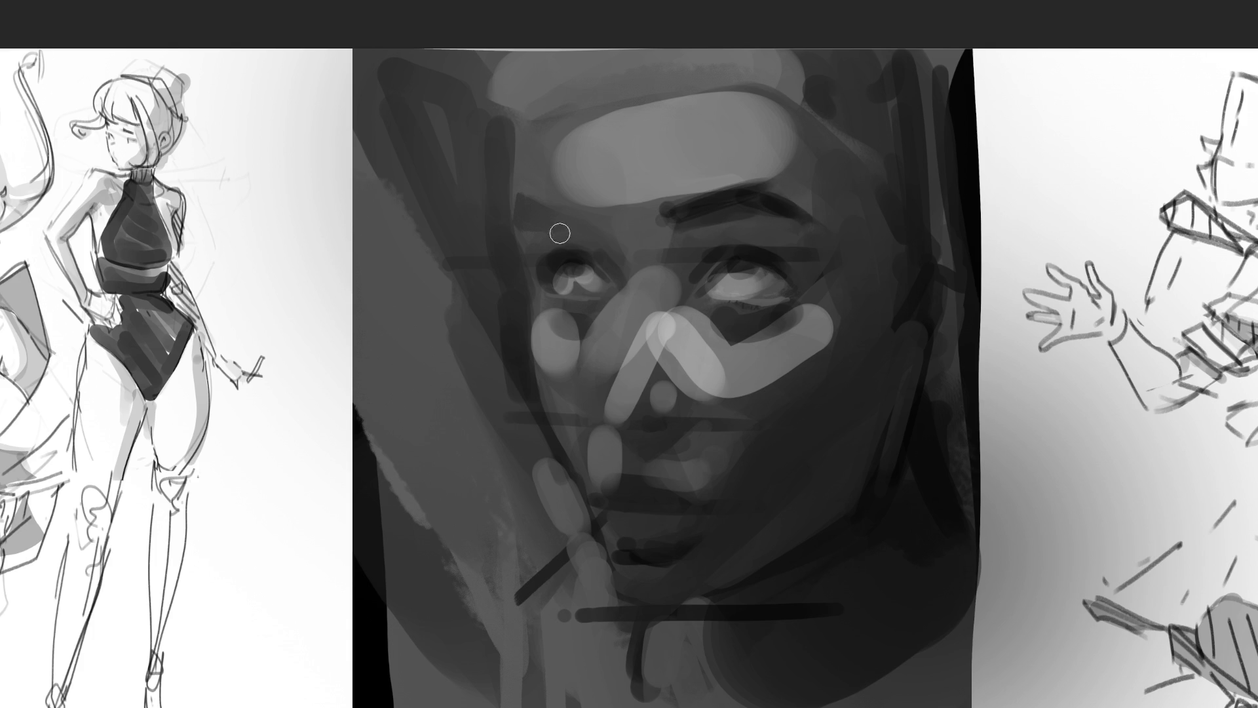
{"action": "mouse_move", "coordinate": [549, 223]}
{"action": "left_mouse_down"}
{"action": "mouse_move", "coordinate": [533, 210]}
{"action": "mouse_move", "coordinate": [588, 225]}
{"action": "mouse_move", "coordinate": [577, 209]}
{"action": "left_mouse_up"}
{"action": "left_click_drag", "start_coordinate": [674, 220], "coordinate": [672, 200]}
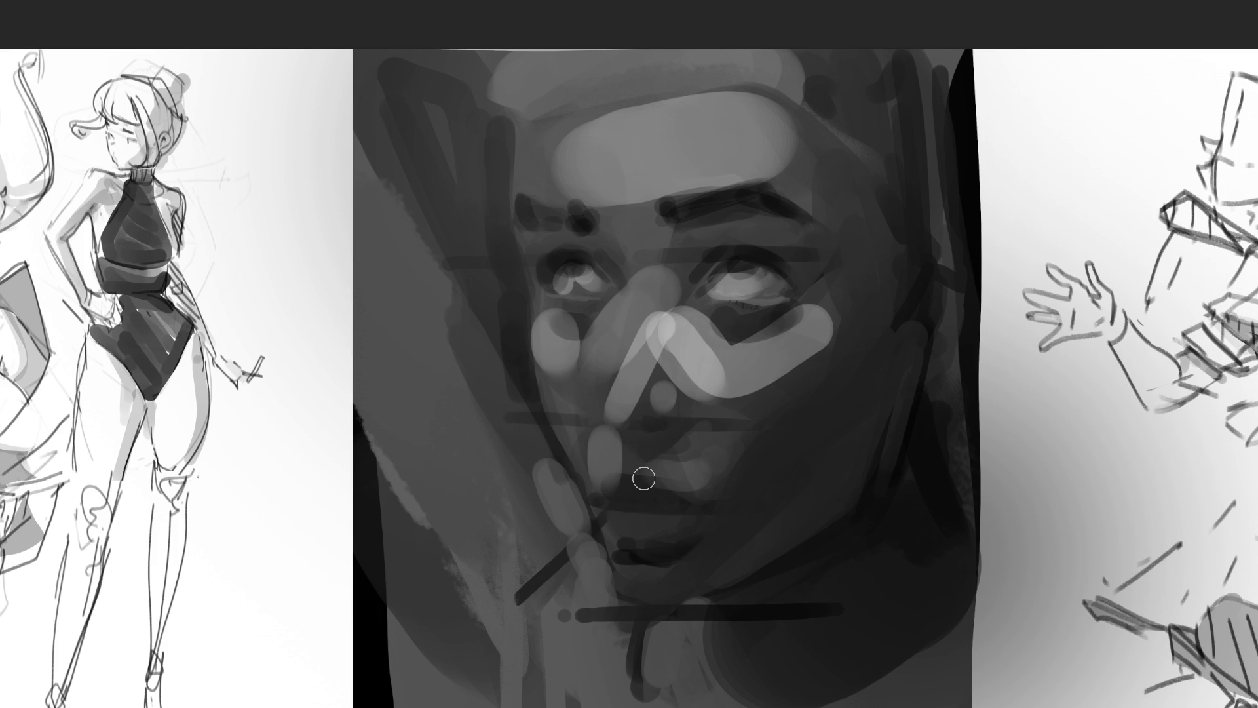
{"action": "mouse_move", "coordinate": [662, 429]}
{"action": "left_mouse_down"}
{"action": "mouse_move", "coordinate": [635, 441]}
{"action": "mouse_move", "coordinate": [694, 428]}
{"action": "left_mouse_up"}
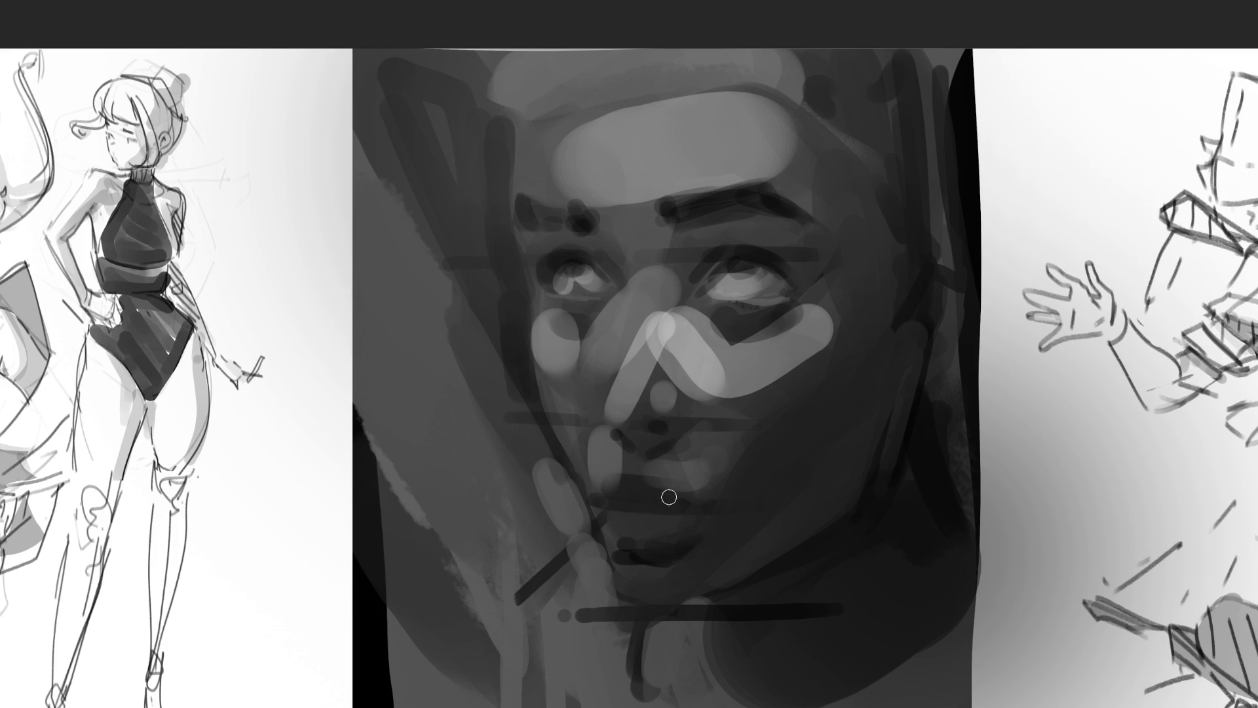
{"action": "left_click_drag", "start_coordinate": [609, 505], "coordinate": [663, 502]}
{"action": "mouse_move", "coordinate": [632, 506]}
{"action": "left_mouse_down"}
{"action": "mouse_move", "coordinate": [670, 499]}
{"action": "mouse_move", "coordinate": [637, 522]}
{"action": "mouse_move", "coordinate": [645, 551]}
{"action": "left_mouse_up"}
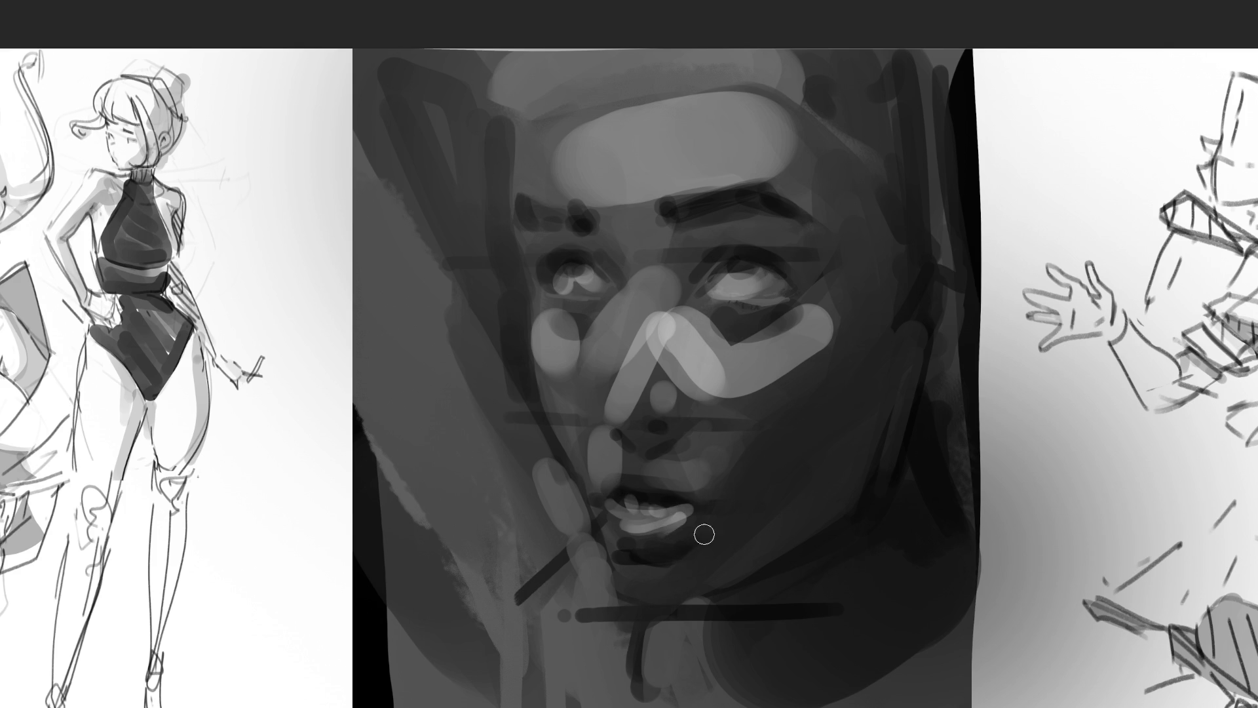
Step: With a larger brush, darken the lower lip and chin, highlight the jawline and shade under the jaw
{"action": "key", "text": "bracketright"}
{"action": "key", "text": "bracketright"}
{"action": "mouse_move", "coordinate": [646, 525]}
{"action": "left_mouse_down"}
{"action": "mouse_move", "coordinate": [627, 541]}
{"action": "mouse_move", "coordinate": [679, 587]}
{"action": "mouse_move", "coordinate": [706, 553]}
{"action": "left_mouse_up"}
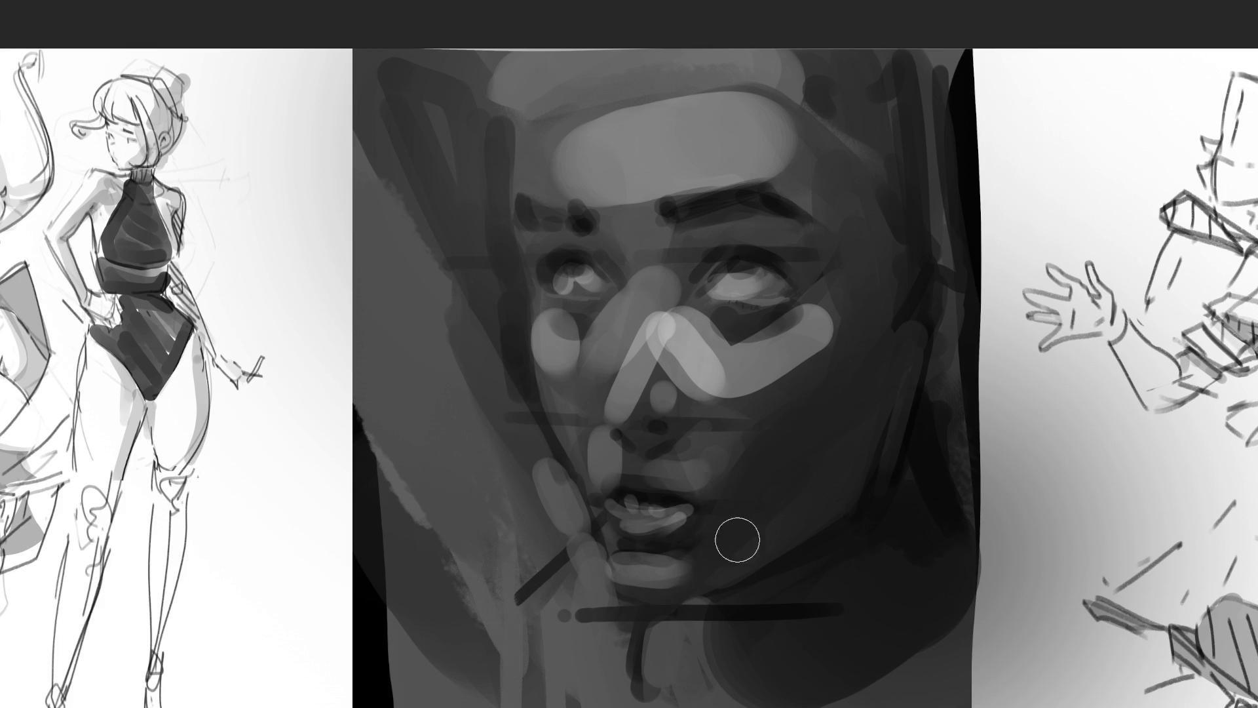
{"action": "left_click_drag", "start_coordinate": [660, 607], "coordinate": [882, 485]}
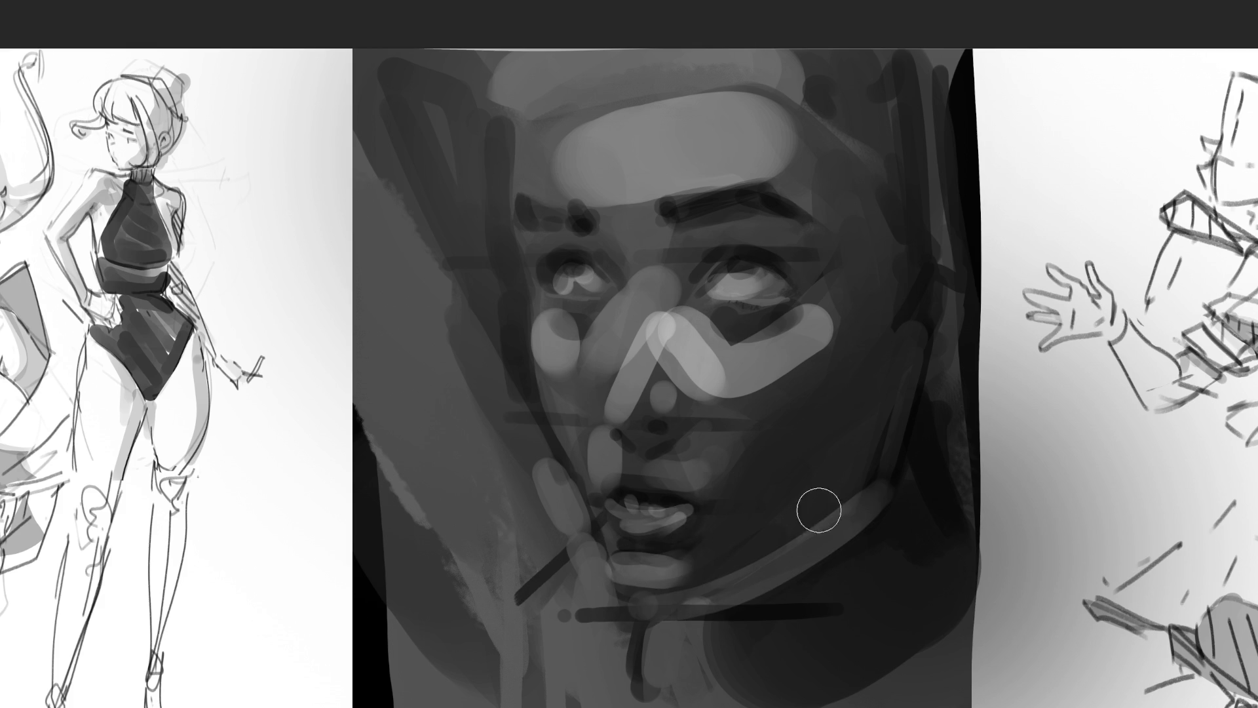
{"action": "left_click_drag", "start_coordinate": [845, 542], "coordinate": [753, 607]}
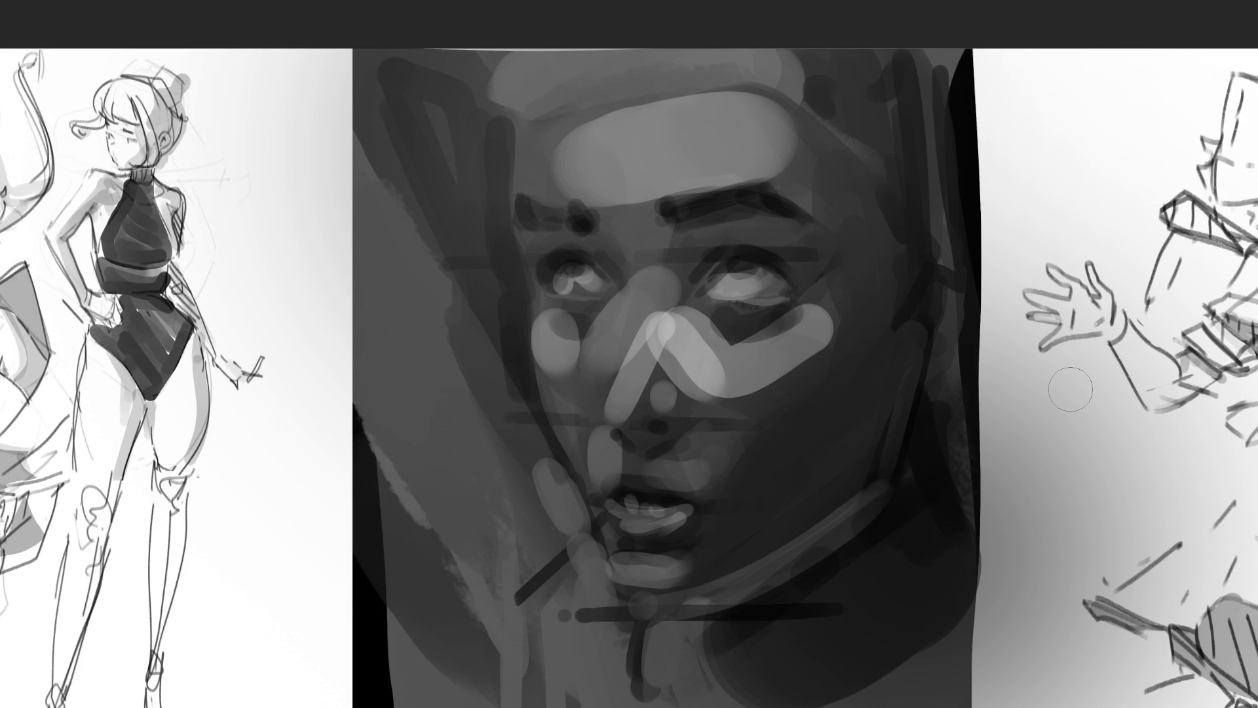
Step: With a much larger brush, glaze light tone over nose, cheek and forehead and darken the temple and cheek edges
{"action": "key", "text": "bracketright"}
{"action": "key", "text": "bracketright"}
{"action": "key", "text": "bracketright"}
{"action": "mouse_move", "coordinate": [628, 411]}
{"action": "left_mouse_down"}
{"action": "mouse_move", "coordinate": [649, 422]}
{"action": "mouse_move", "coordinate": [663, 387]}
{"action": "mouse_move", "coordinate": [649, 197]}
{"action": "mouse_move", "coordinate": [703, 131]}
{"action": "mouse_move", "coordinate": [733, 211]}
{"action": "mouse_move", "coordinate": [629, 294]}
{"action": "mouse_move", "coordinate": [721, 531]}
{"action": "mouse_move", "coordinate": [812, 125]}
{"action": "mouse_move", "coordinate": [736, 464]}
{"action": "mouse_move", "coordinate": [893, 374]}
{"action": "mouse_move", "coordinate": [904, 182]}
{"action": "mouse_move", "coordinate": [739, 570]}
{"action": "mouse_move", "coordinate": [913, 281]}
{"action": "mouse_move", "coordinate": [717, 197]}
{"action": "mouse_move", "coordinate": [768, 260]}
{"action": "left_mouse_up"}
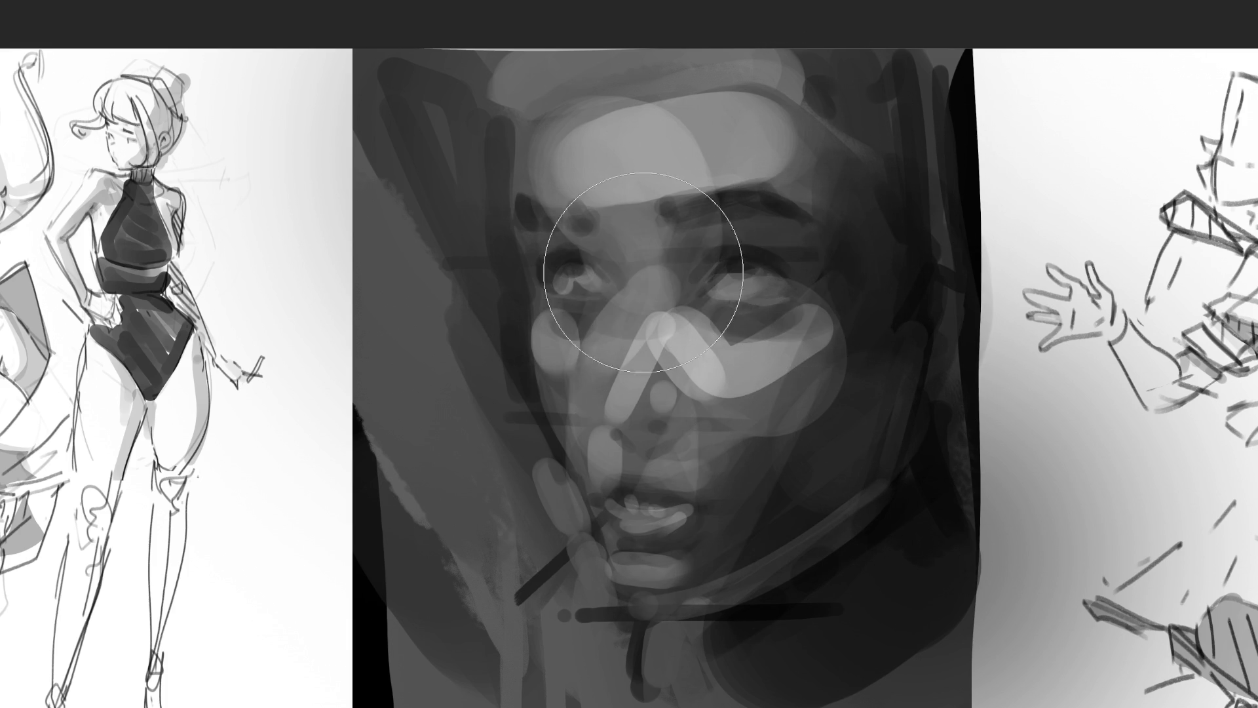
{"action": "left_click_drag", "start_coordinate": [786, 344], "coordinate": [772, 393]}
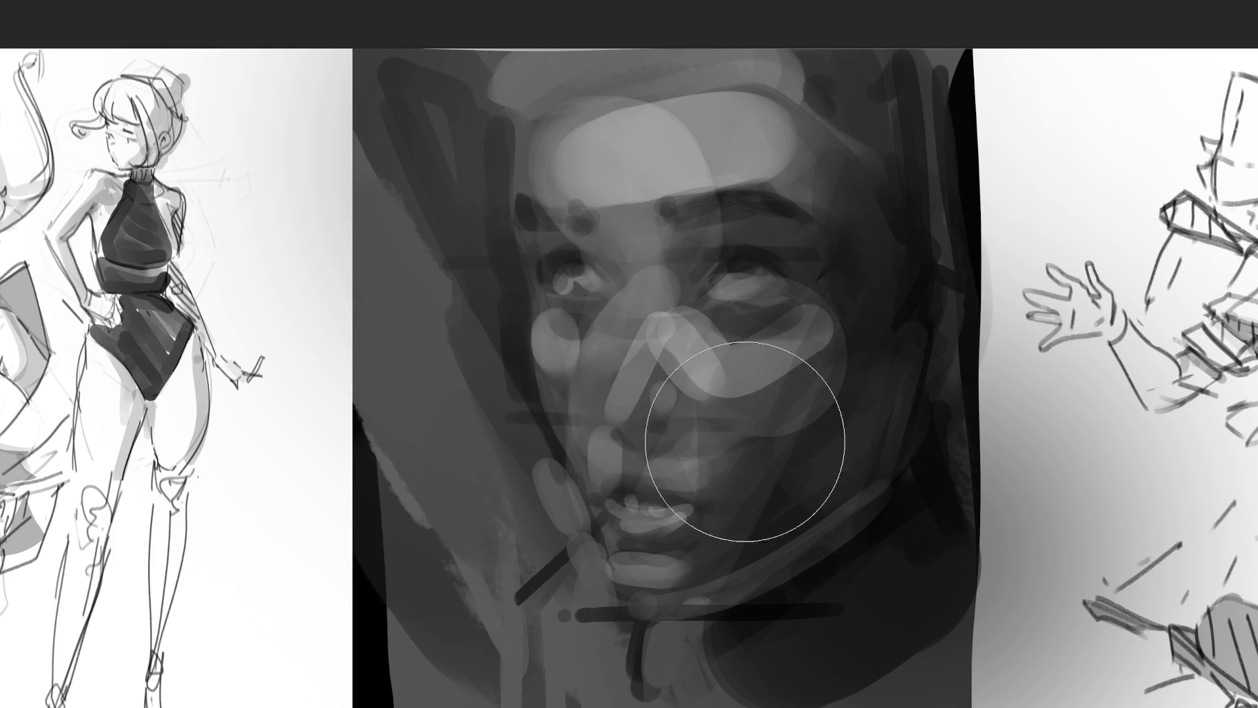
{"action": "left_click_drag", "start_coordinate": [815, 183], "coordinate": [837, 211]}
{"action": "left_click_drag", "start_coordinate": [472, 450], "coordinate": [498, 590]}
{"action": "left_click_drag", "start_coordinate": [924, 590], "coordinate": [938, 629]}
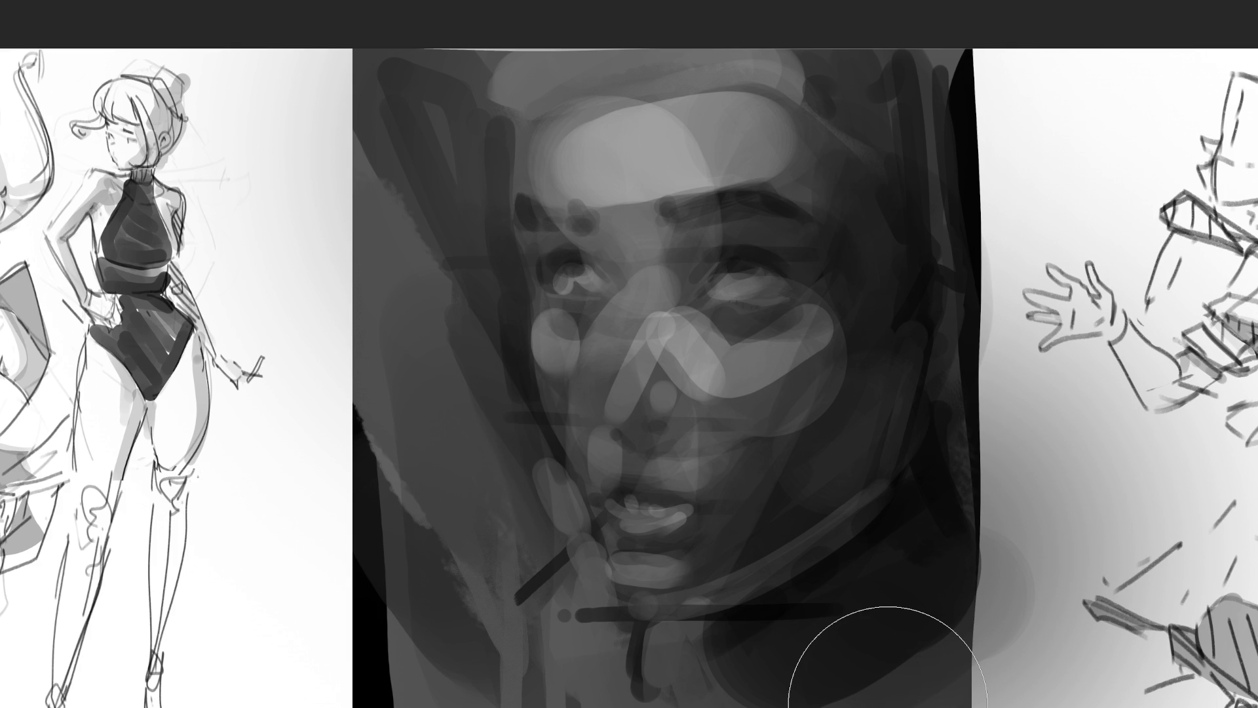
Step: With a small brush, redefine both eyebrows, the left iris, nose bridge shadow, nostrils and lip line
{"action": "key", "text": "bracketleft"}
{"action": "key", "text": "bracketleft"}
{"action": "key", "text": "bracketleft"}
{"action": "left_click_drag", "start_coordinate": [674, 209], "coordinate": [757, 186]}
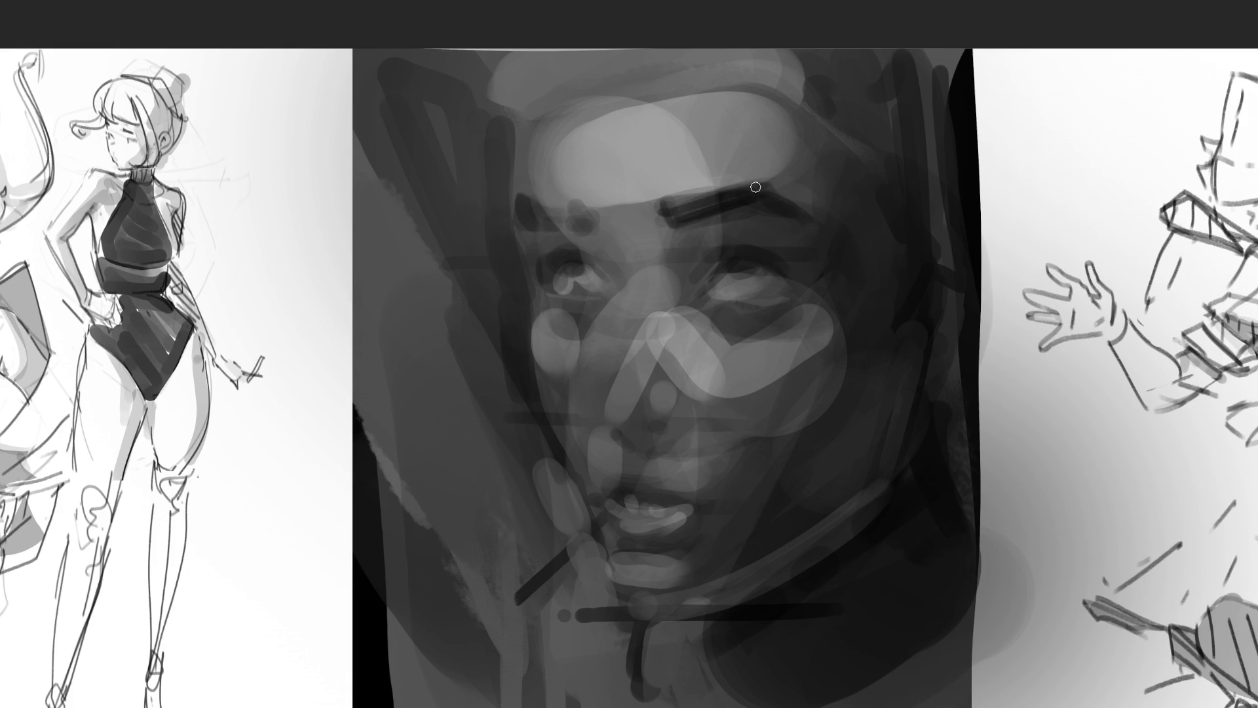
{"action": "left_click_drag", "start_coordinate": [666, 182], "coordinate": [672, 198]}
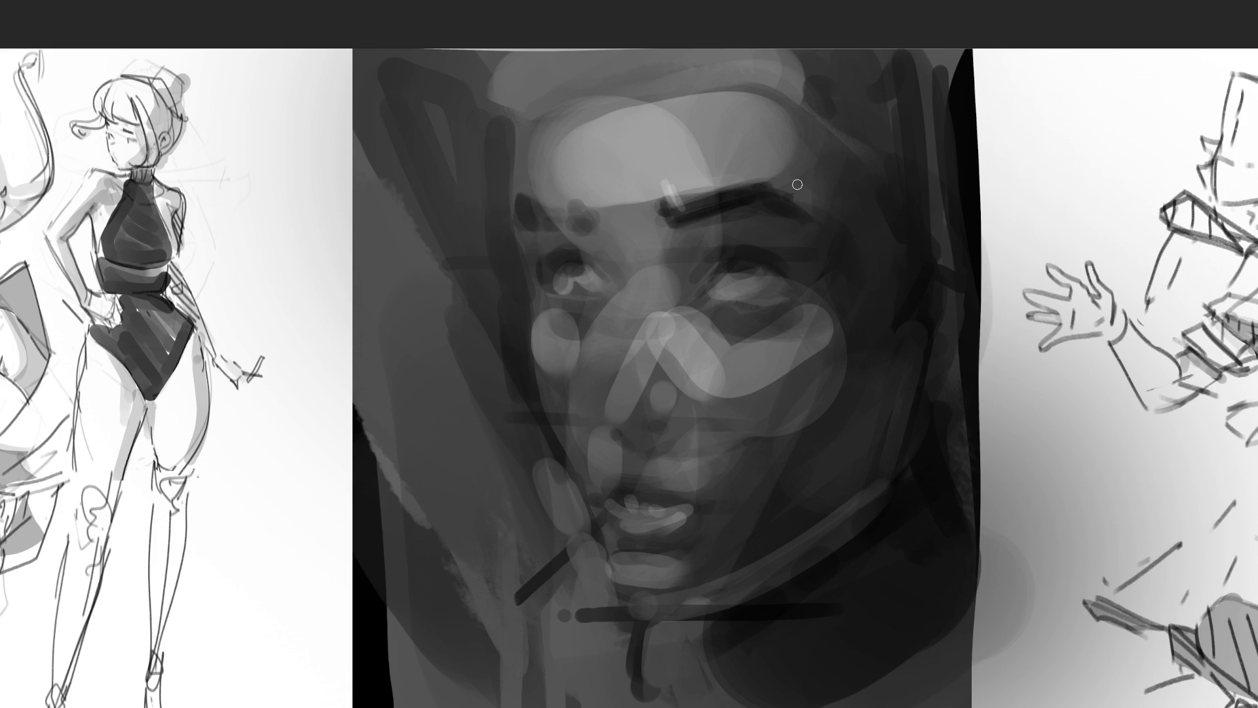
{"action": "mouse_move", "coordinate": [566, 208]}
{"action": "left_mouse_down"}
{"action": "mouse_move", "coordinate": [534, 226]}
{"action": "mouse_move", "coordinate": [521, 216]}
{"action": "mouse_move", "coordinate": [568, 219]}
{"action": "mouse_move", "coordinate": [543, 208]}
{"action": "left_mouse_up"}
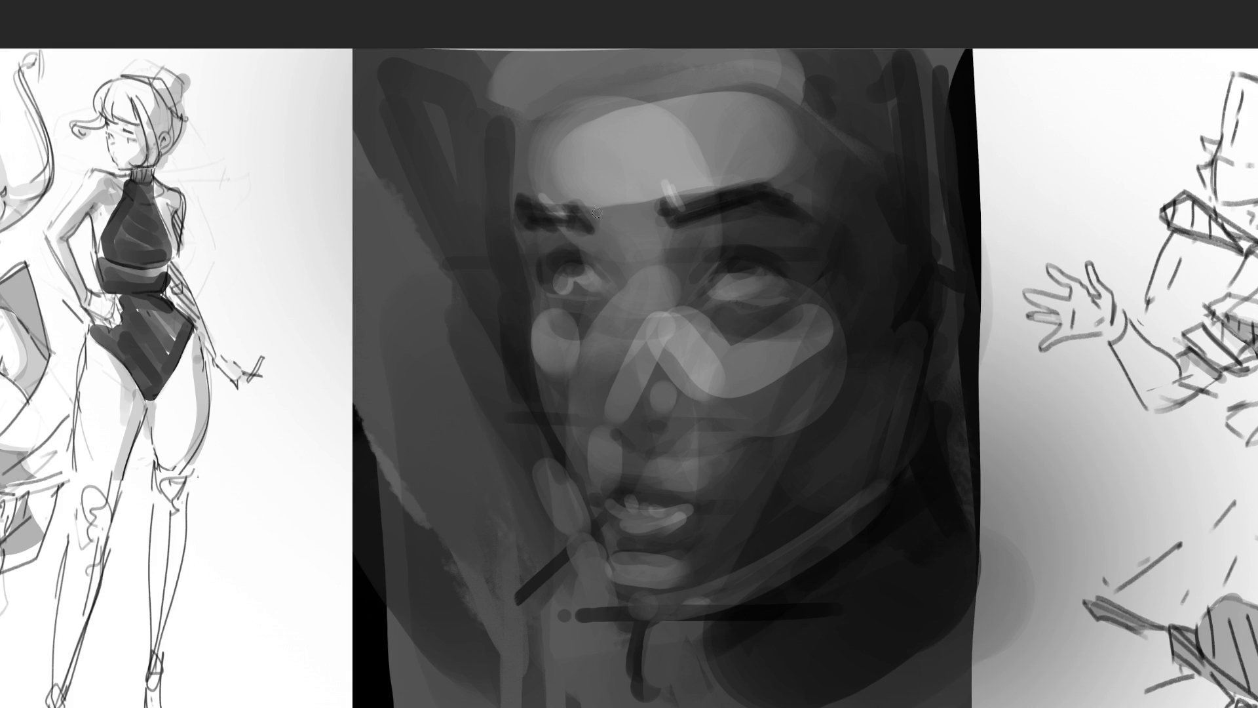
{"action": "left_click_drag", "start_coordinate": [565, 271], "coordinate": [580, 262]}
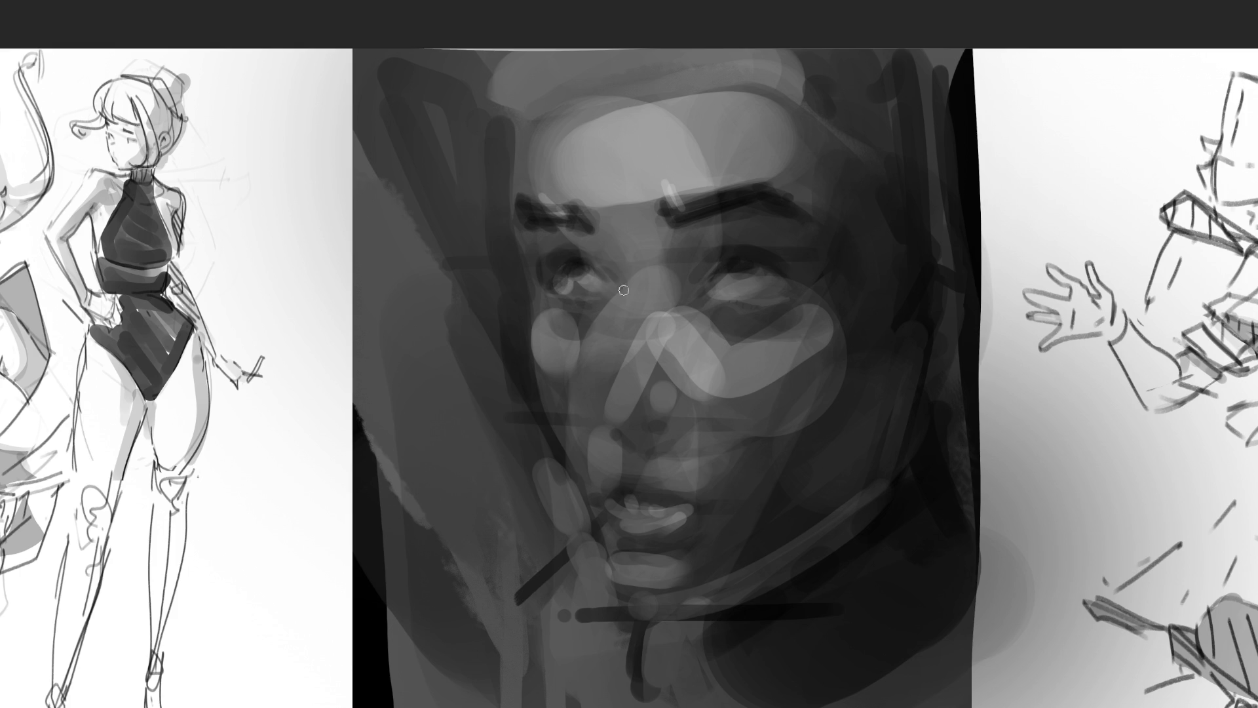
{"action": "left_click_drag", "start_coordinate": [620, 283], "coordinate": [615, 346]}
{"action": "left_click_drag", "start_coordinate": [622, 429], "coordinate": [677, 434]}
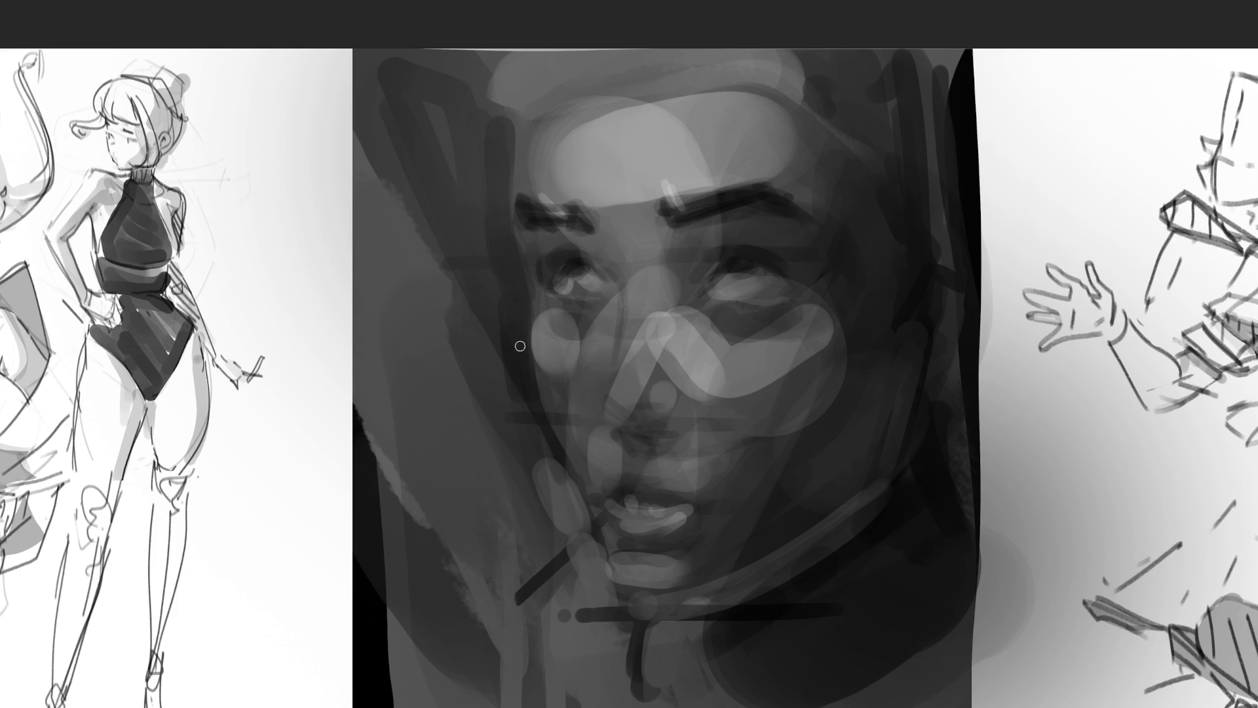
{"action": "mouse_move", "coordinate": [605, 490]}
{"action": "left_mouse_down"}
{"action": "mouse_move", "coordinate": [675, 508]}
{"action": "mouse_move", "coordinate": [640, 501]}
{"action": "mouse_move", "coordinate": [602, 521]}
{"action": "mouse_move", "coordinate": [693, 537]}
{"action": "left_mouse_up"}
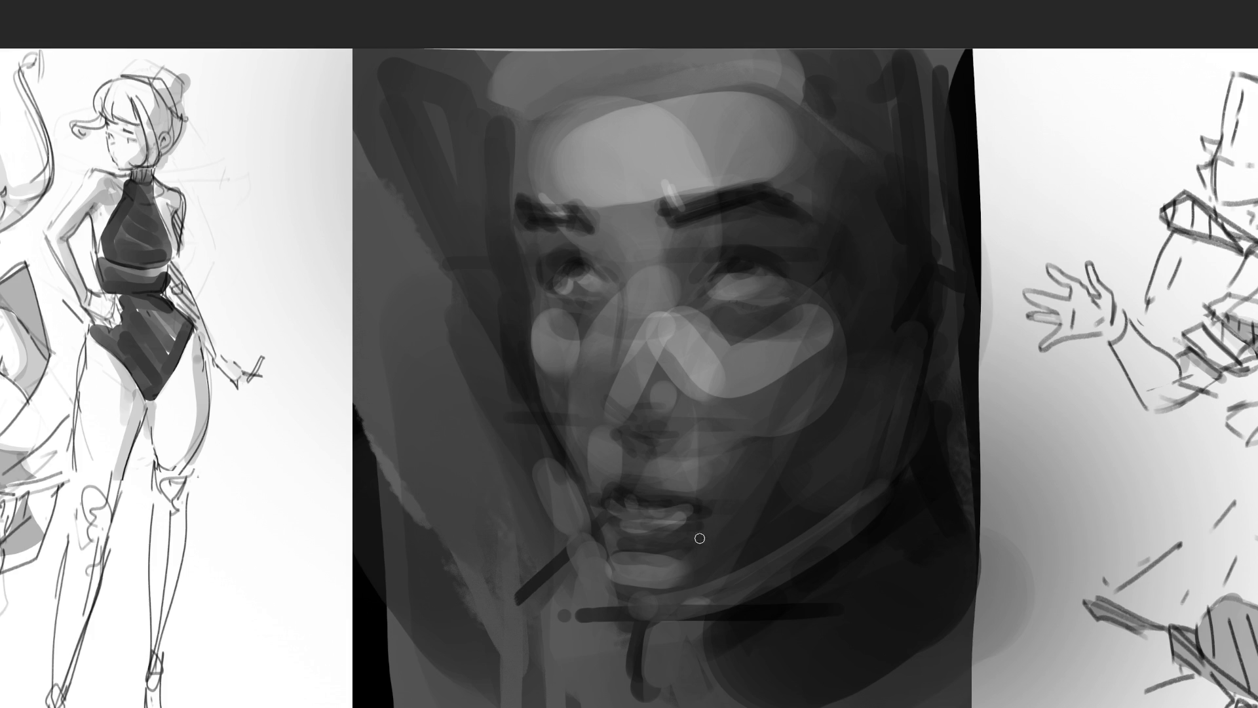
Step: Shade below the chin and sketch light collar lines at the lower right
{"action": "mouse_move", "coordinate": [613, 553]}
{"action": "left_mouse_down"}
{"action": "mouse_move", "coordinate": [619, 577]}
{"action": "mouse_move", "coordinate": [671, 608]}
{"action": "mouse_move", "coordinate": [801, 567]}
{"action": "left_mouse_up"}
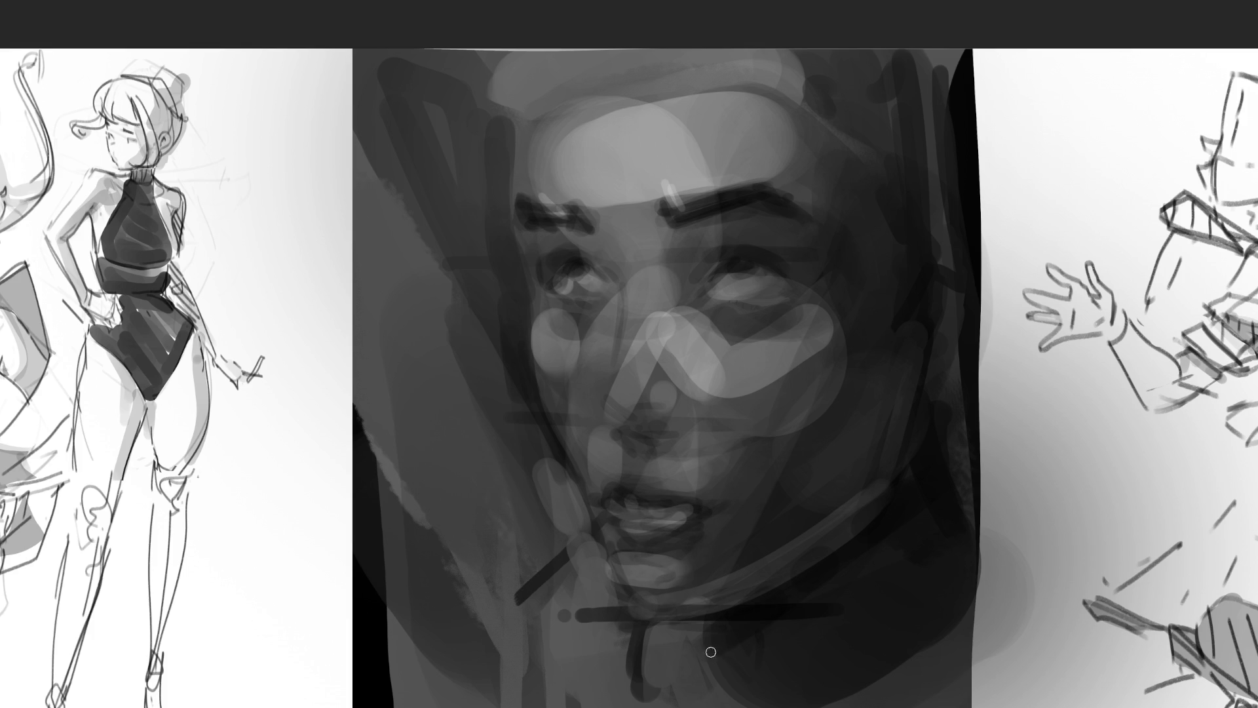
{"action": "mouse_move", "coordinate": [671, 623]}
{"action": "left_mouse_down"}
{"action": "mouse_move", "coordinate": [652, 695]}
{"action": "mouse_move", "coordinate": [731, 685]}
{"action": "left_mouse_up"}
{"action": "left_click_drag", "start_coordinate": [711, 623], "coordinate": [747, 705]}
{"action": "left_click_drag", "start_coordinate": [855, 707], "coordinate": [949, 631]}
{"action": "left_click_drag", "start_coordinate": [856, 707], "coordinate": [892, 642]}
{"action": "left_click_drag", "start_coordinate": [685, 598], "coordinate": [908, 420]}
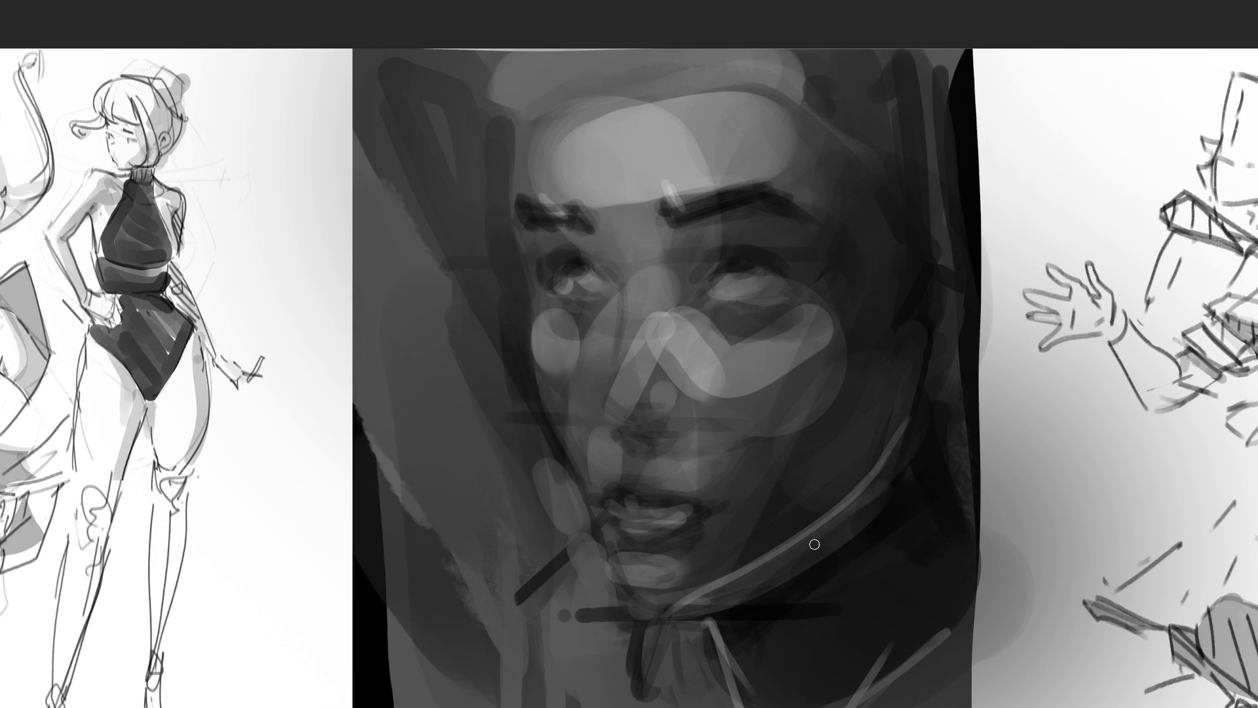
{"action": "left_click_drag", "start_coordinate": [848, 512], "coordinate": [772, 573]}
{"action": "left_click_drag", "start_coordinate": [854, 266], "coordinate": [822, 300]}
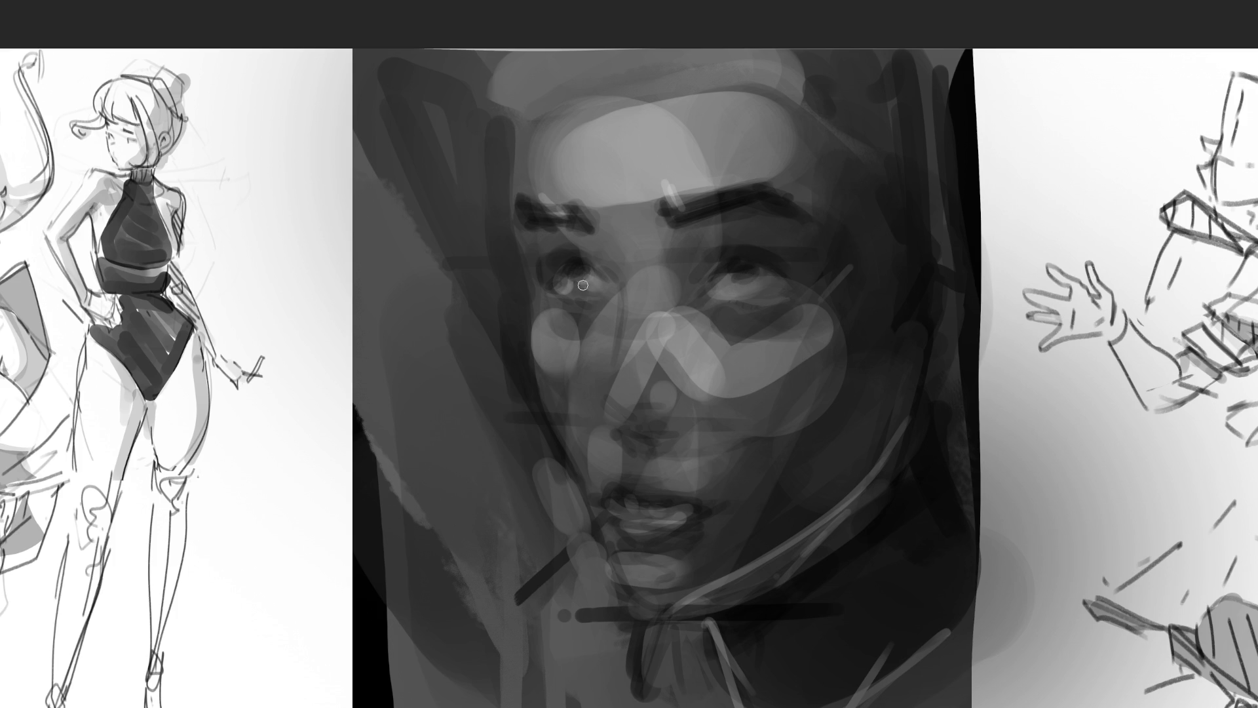
Step: Add catchlights and lower-lid highlights to both eyes, plus highlights down the nose and above the lip
{"action": "left_click_drag", "start_coordinate": [562, 290], "coordinate": [601, 287]}
{"action": "left_click_drag", "start_coordinate": [560, 299], "coordinate": [598, 303]}
{"action": "left_click_drag", "start_coordinate": [735, 299], "coordinate": [768, 302]}
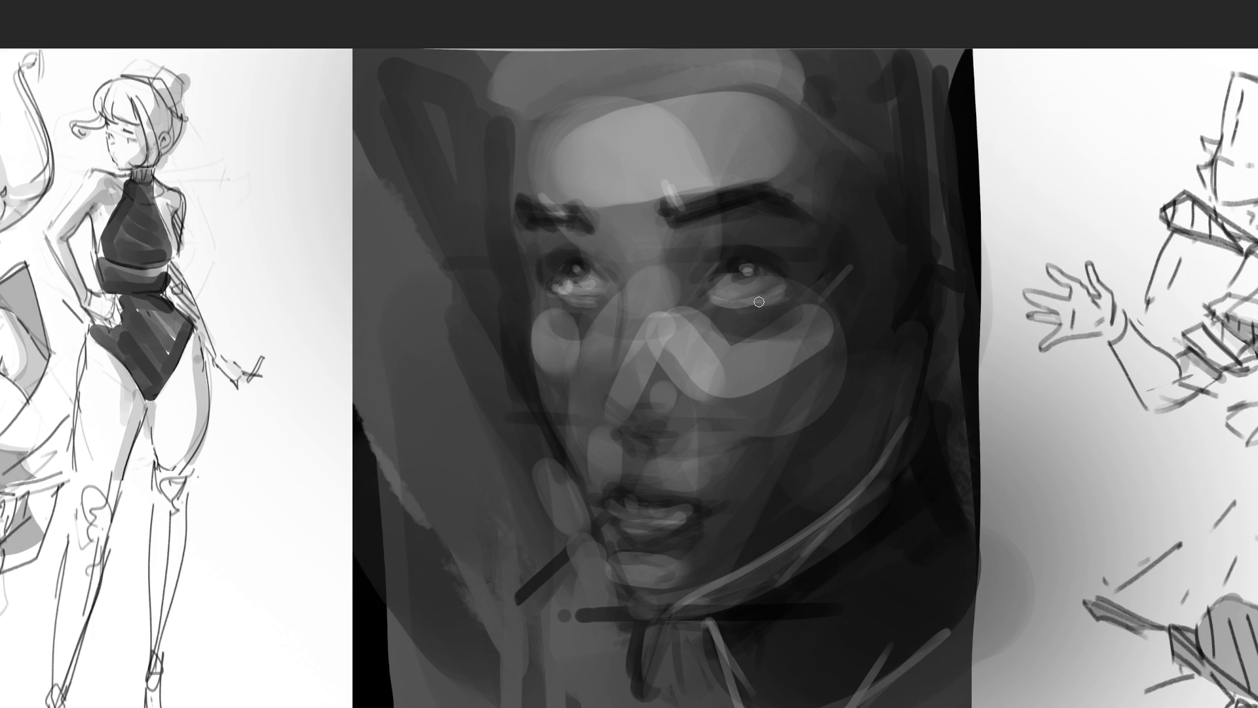
{"action": "left_click_drag", "start_coordinate": [689, 320], "coordinate": [734, 360]}
{"action": "left_click_drag", "start_coordinate": [637, 308], "coordinate": [616, 405]}
{"action": "left_click_drag", "start_coordinate": [634, 331], "coordinate": [619, 406]}
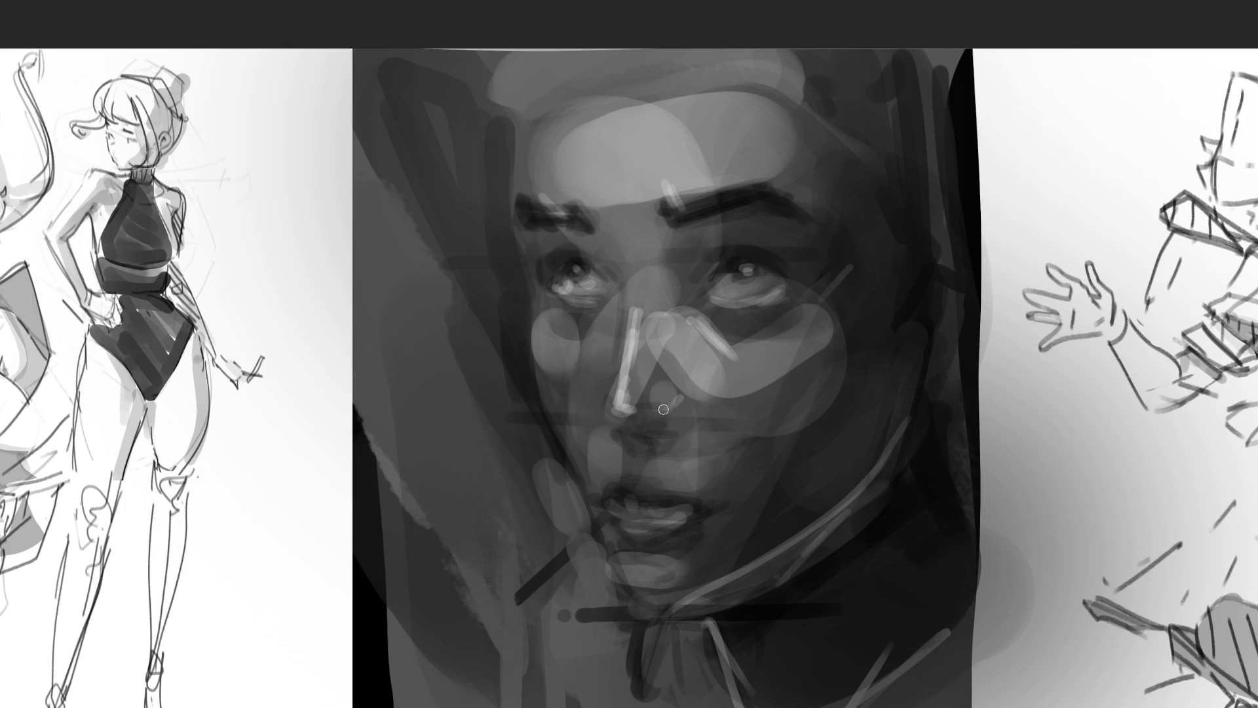
{"action": "left_click_drag", "start_coordinate": [619, 469], "coordinate": [637, 483]}
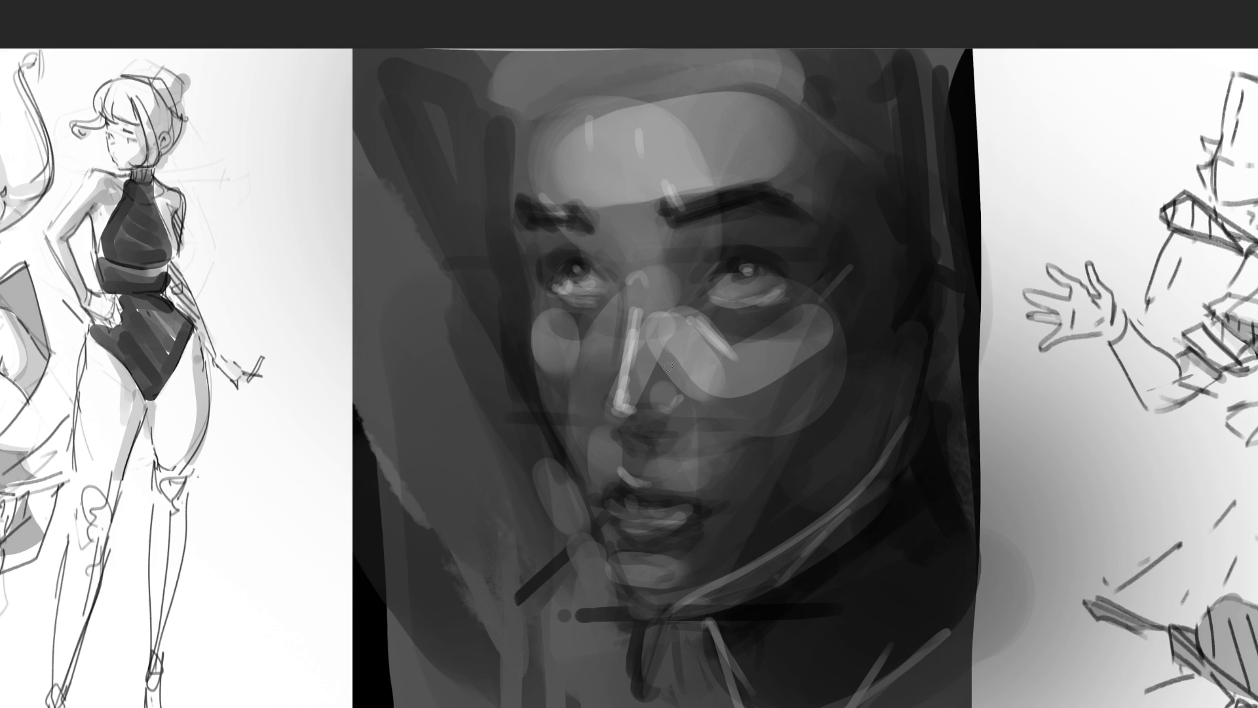
Step: With a larger brush, darken the brow and eye sockets and lighten the left cheek beside the nose
{"action": "key", "text": "bracketright"}
{"action": "key", "text": "bracketright"}
{"action": "key", "text": "bracketright"}
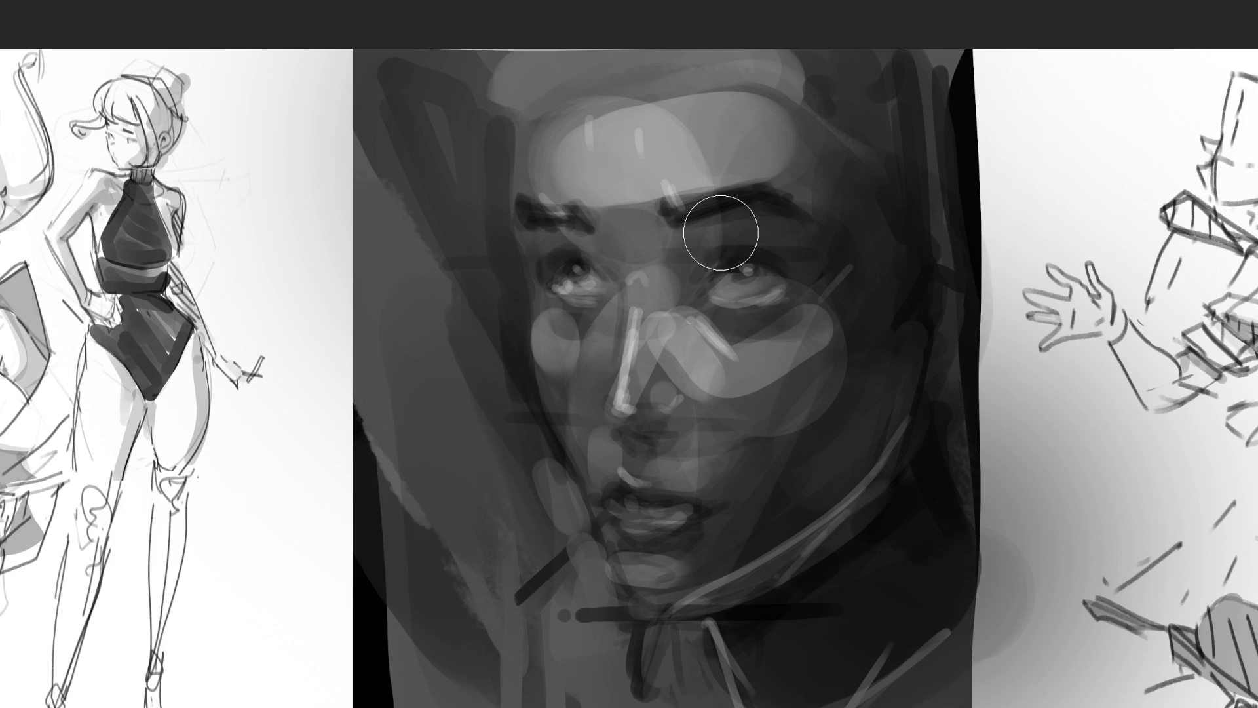
{"action": "left_click_drag", "start_coordinate": [537, 251], "coordinate": [720, 239]}
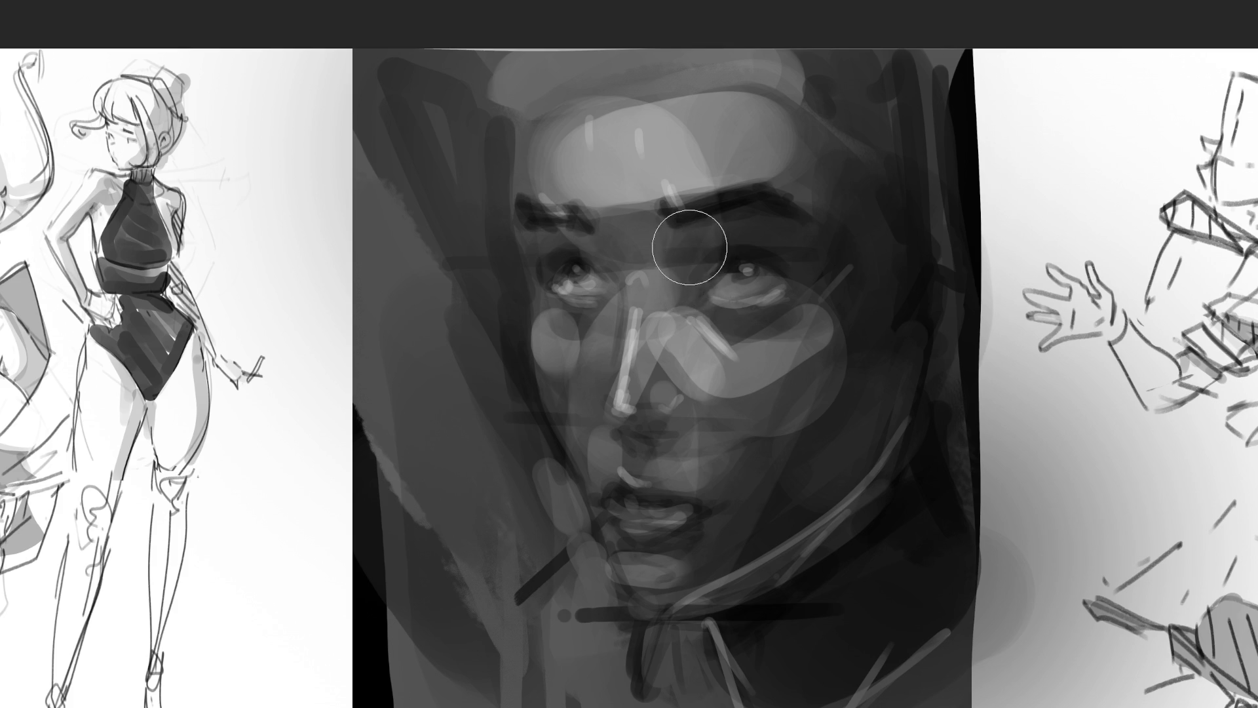
{"action": "left_click_drag", "start_coordinate": [690, 249], "coordinate": [687, 290]}
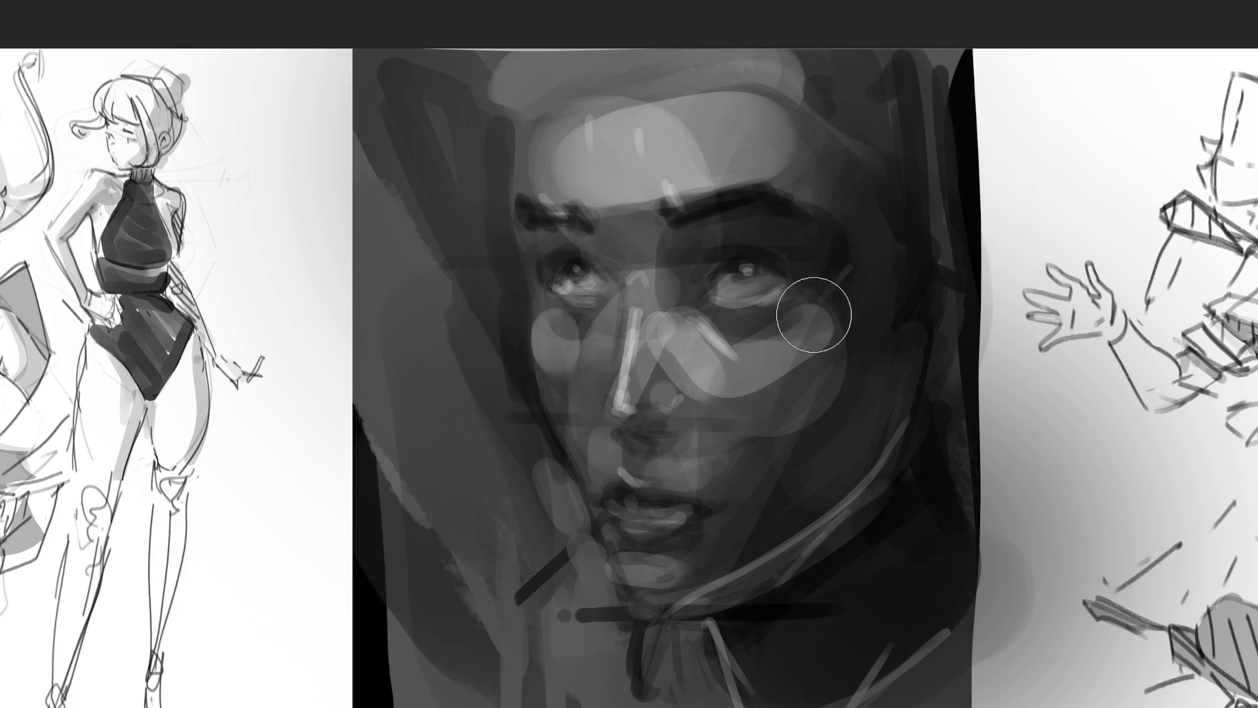
{"action": "left_click_drag", "start_coordinate": [748, 334], "coordinate": [790, 317]}
{"action": "left_click_drag", "start_coordinate": [564, 332], "coordinate": [601, 308]}
{"action": "left_click_drag", "start_coordinate": [524, 310], "coordinate": [554, 367]}
{"action": "left_click_drag", "start_coordinate": [500, 295], "coordinate": [508, 387]}
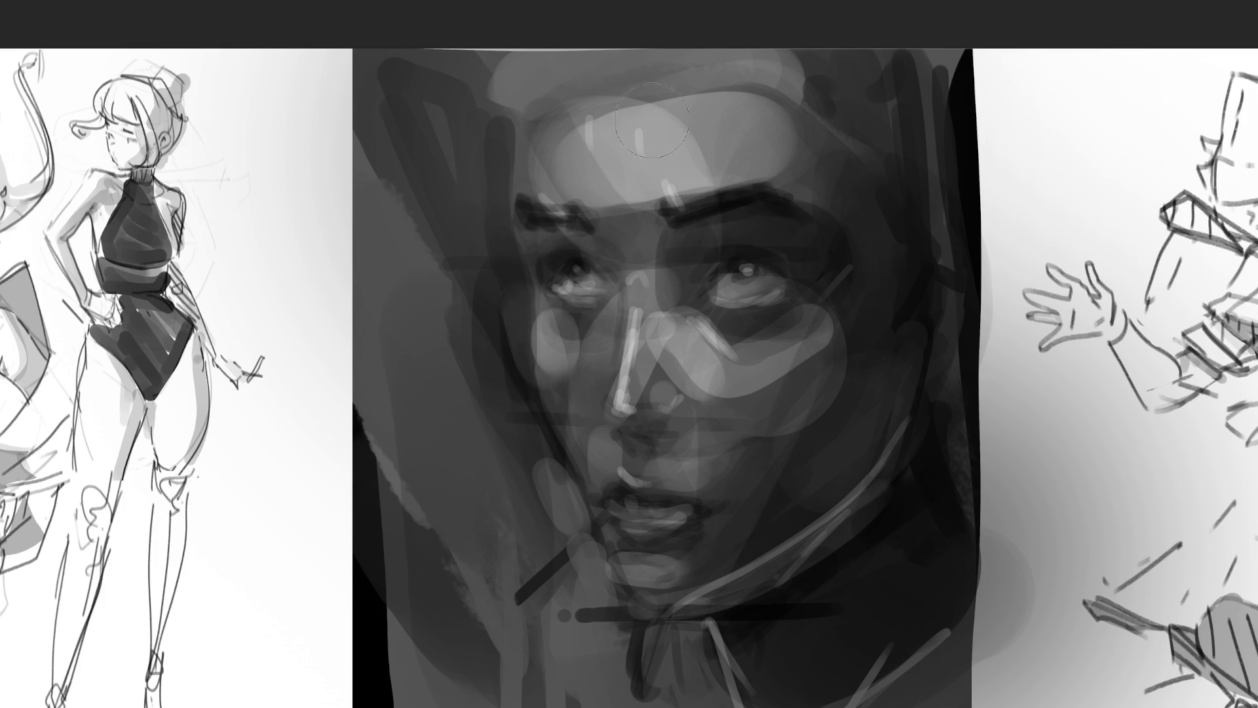
Step: Darken the top of the forehead and hairline, and lighten the right cheek and brow area
{"action": "mouse_move", "coordinate": [558, 77]}
{"action": "left_mouse_down"}
{"action": "mouse_move", "coordinate": [644, 105]}
{"action": "mouse_move", "coordinate": [646, 76]}
{"action": "mouse_move", "coordinate": [675, 104]}
{"action": "mouse_move", "coordinate": [708, 104]}
{"action": "mouse_move", "coordinate": [796, 190]}
{"action": "mouse_move", "coordinate": [817, 190]}
{"action": "mouse_move", "coordinate": [826, 236]}
{"action": "mouse_move", "coordinate": [884, 137]}
{"action": "left_mouse_up"}
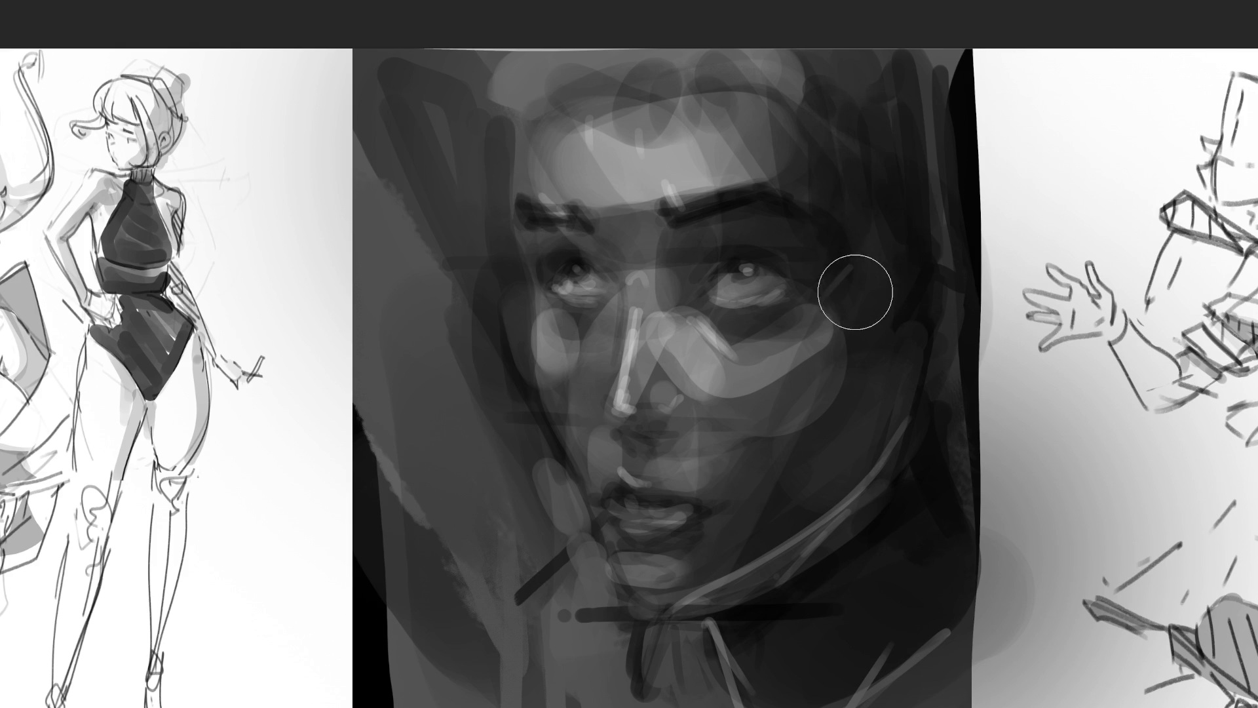
{"action": "left_click_drag", "start_coordinate": [871, 273], "coordinate": [785, 400]}
{"action": "left_click_drag", "start_coordinate": [773, 236], "coordinate": [796, 236]}
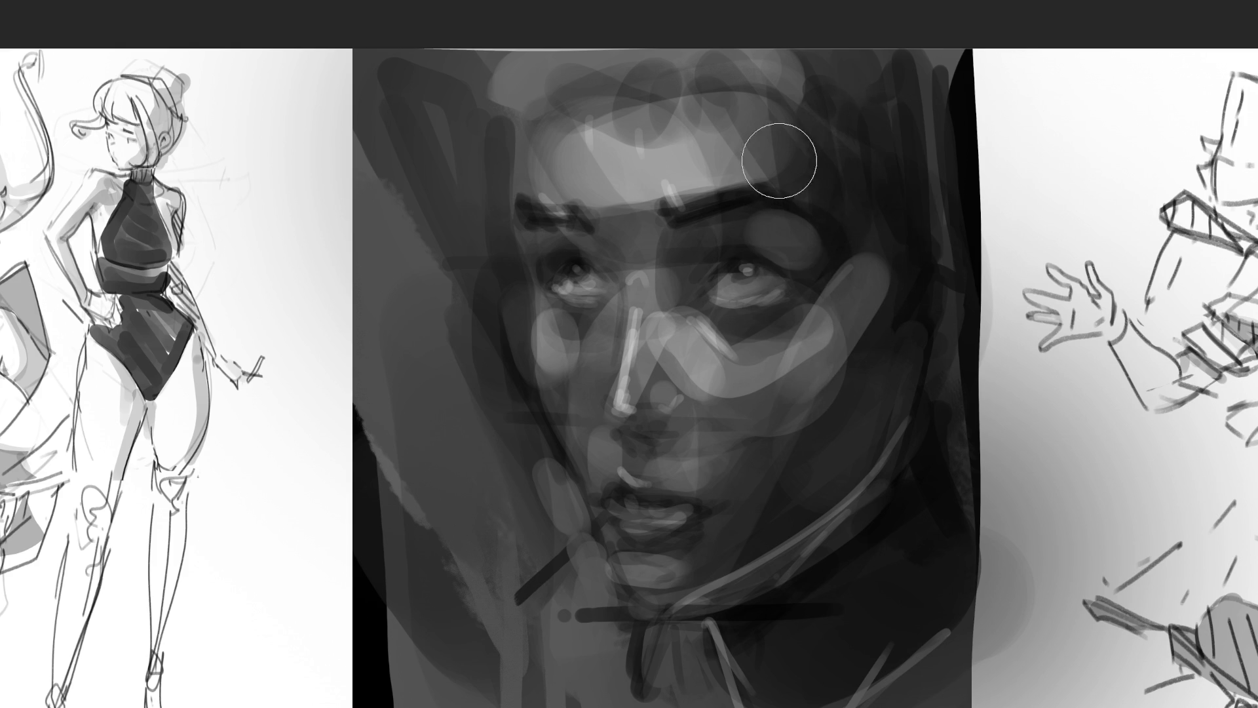
{"action": "left_click_drag", "start_coordinate": [764, 174], "coordinate": [803, 194]}
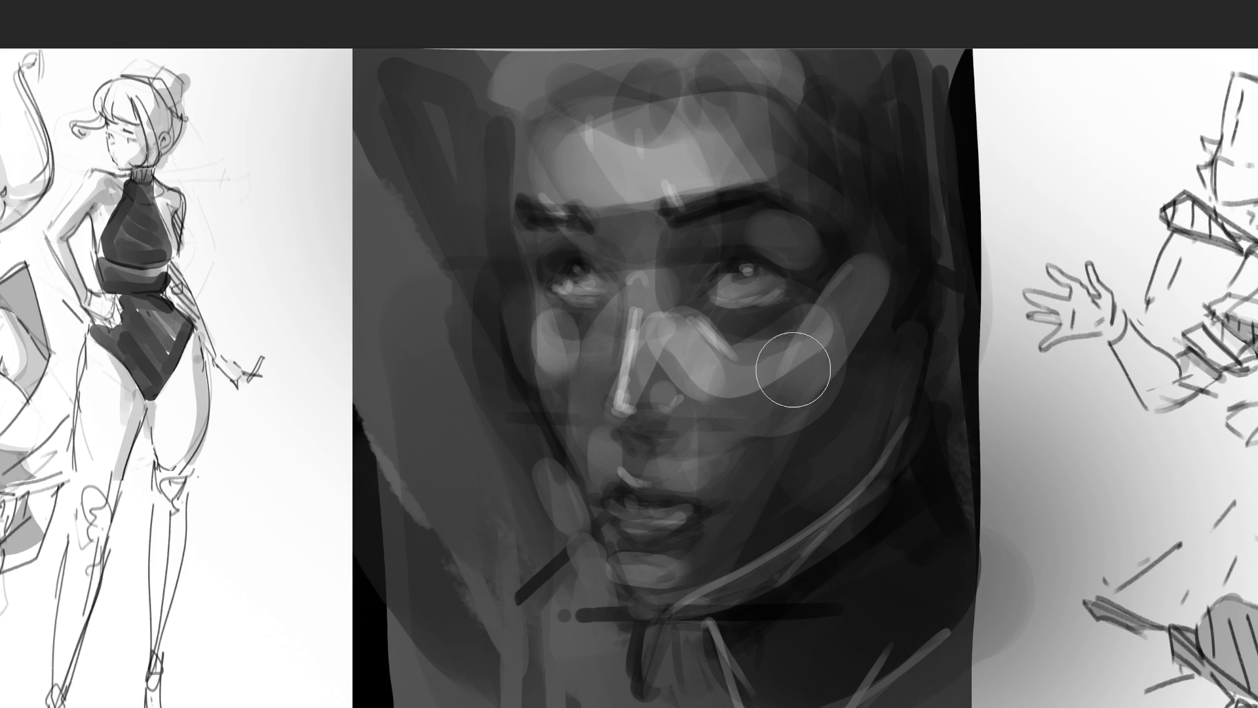
Step: Lighten the cheek beside the mouth, the jawline, the neck and the lower shoulder
{"action": "left_click_drag", "start_coordinate": [655, 459], "coordinate": [701, 500]}
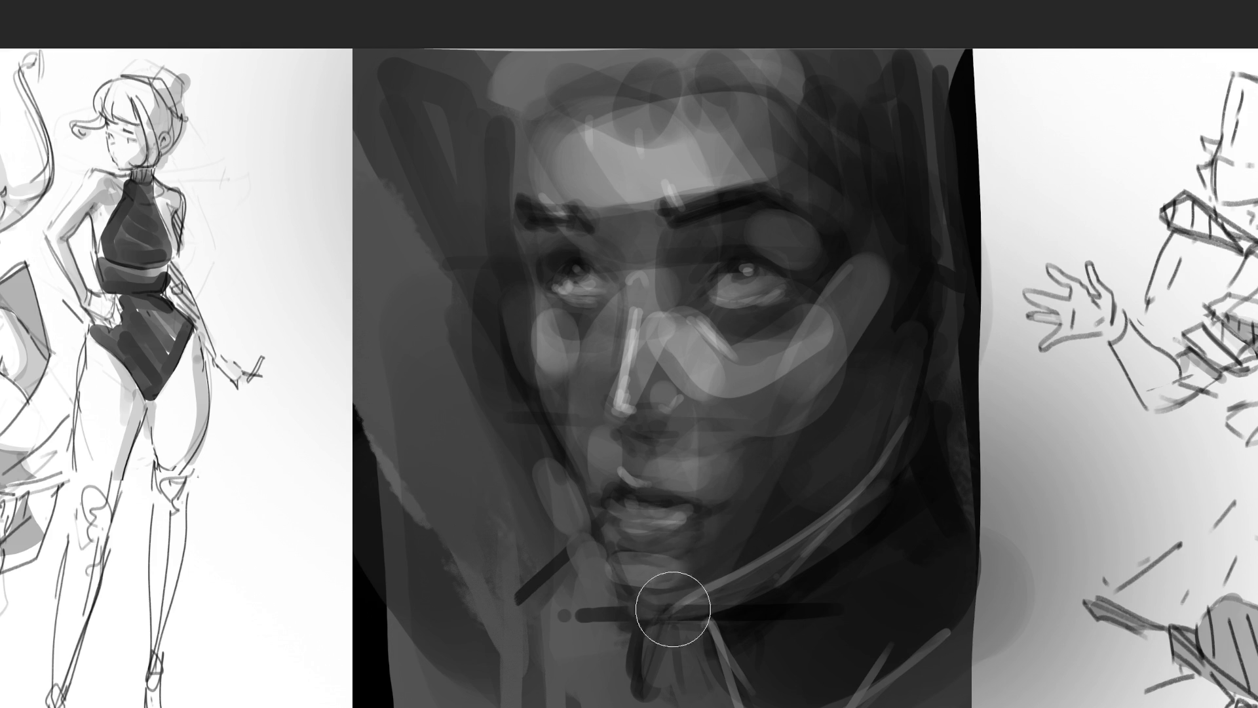
{"action": "mouse_move", "coordinate": [651, 595]}
{"action": "left_mouse_down"}
{"action": "mouse_move", "coordinate": [776, 582]}
{"action": "mouse_move", "coordinate": [843, 458]}
{"action": "left_mouse_up"}
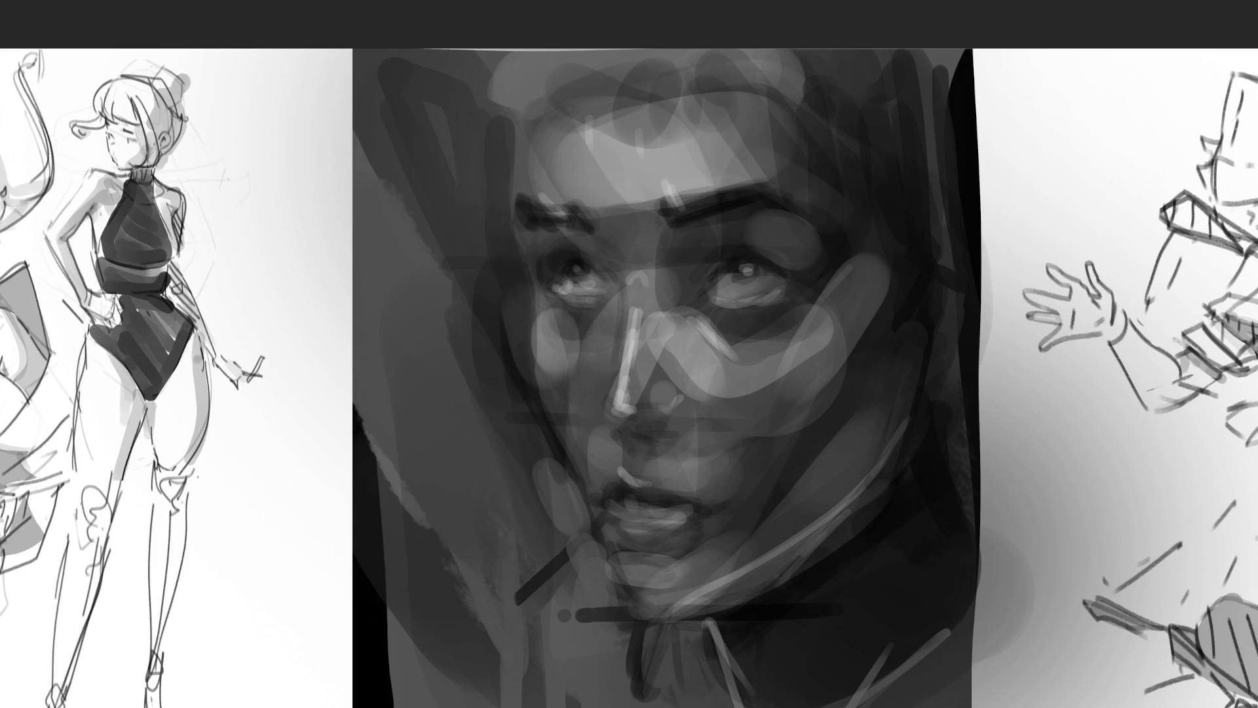
{"action": "left_click_drag", "start_coordinate": [706, 705], "coordinate": [689, 652]}
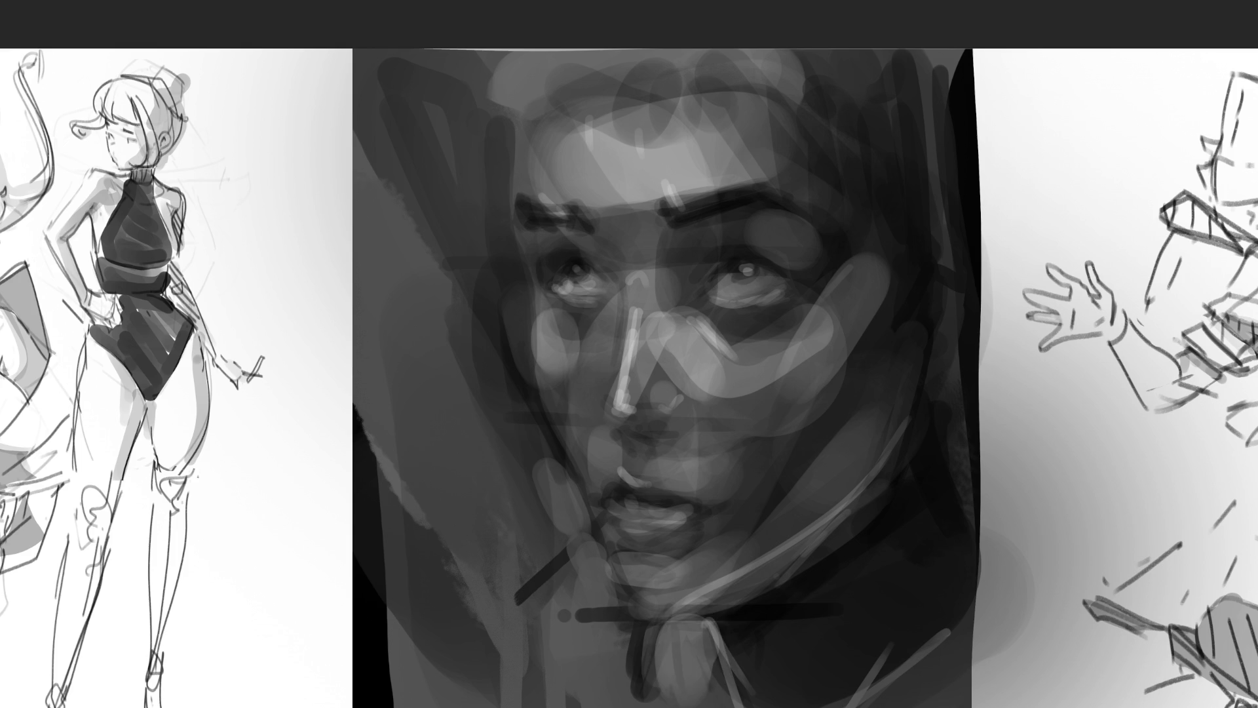
{"action": "mouse_move", "coordinate": [572, 657]}
{"action": "left_mouse_down"}
{"action": "mouse_move", "coordinate": [564, 514]}
{"action": "mouse_move", "coordinate": [576, 652]}
{"action": "left_mouse_up"}
{"action": "mouse_move", "coordinate": [506, 681]}
{"action": "left_mouse_down"}
{"action": "mouse_move", "coordinate": [553, 570]}
{"action": "mouse_move", "coordinate": [515, 491]}
{"action": "left_mouse_up"}
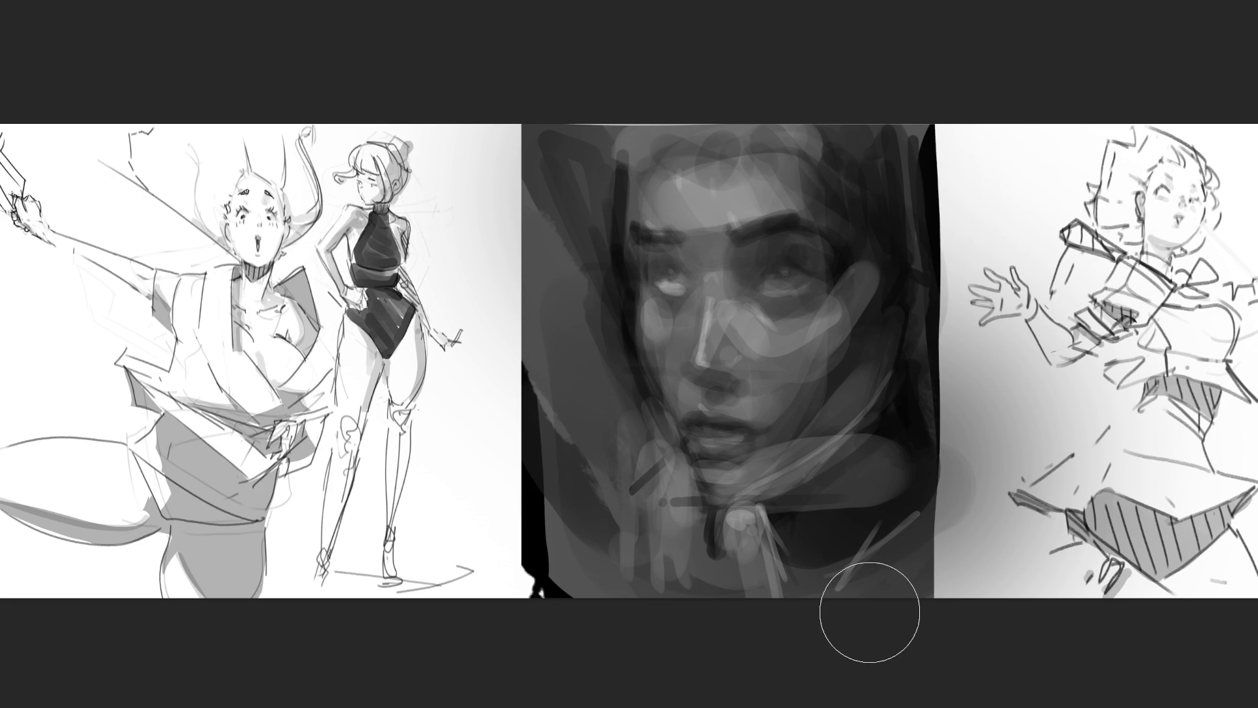
Step: Reduce the brush size for finer detail work
{"action": "key", "text": "bracketleft"}
{"action": "key", "text": "bracketleft"}
{"action": "key", "text": "bracketleft"}
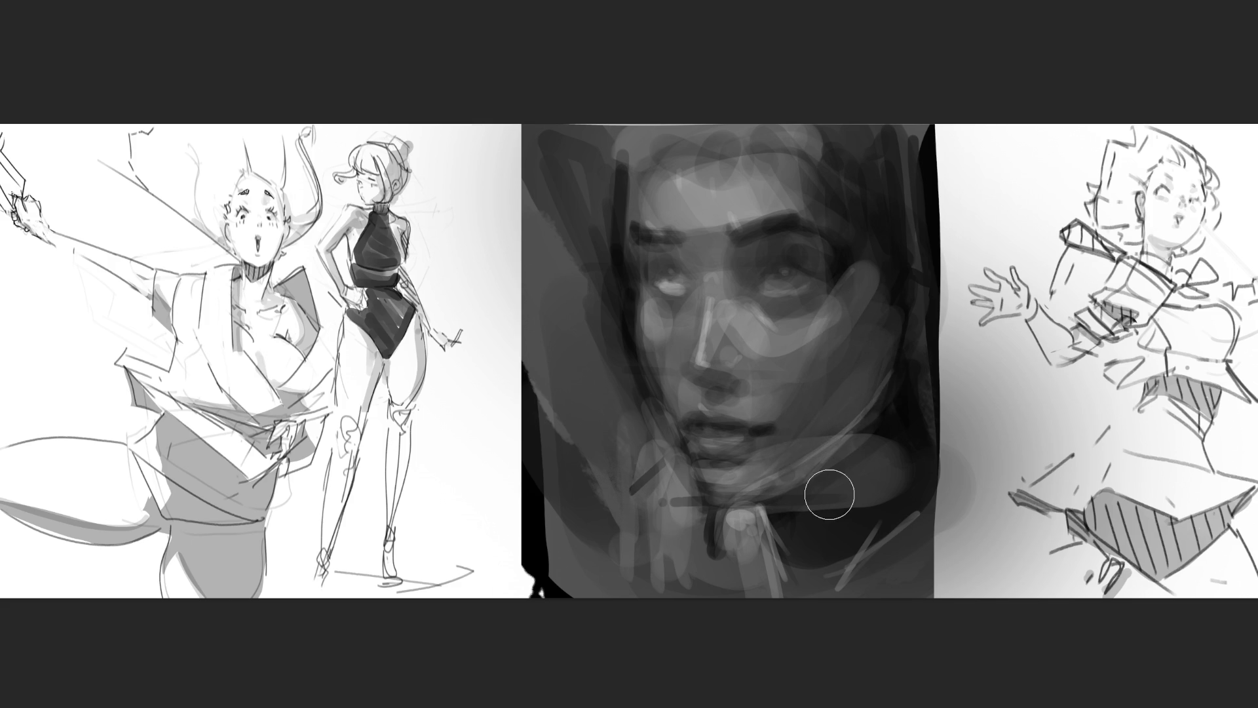
Step: Using the textured brush tip and a grey sampled from the neck, paint and deepen a forehead patch
{"action": "key", "text": "/"}
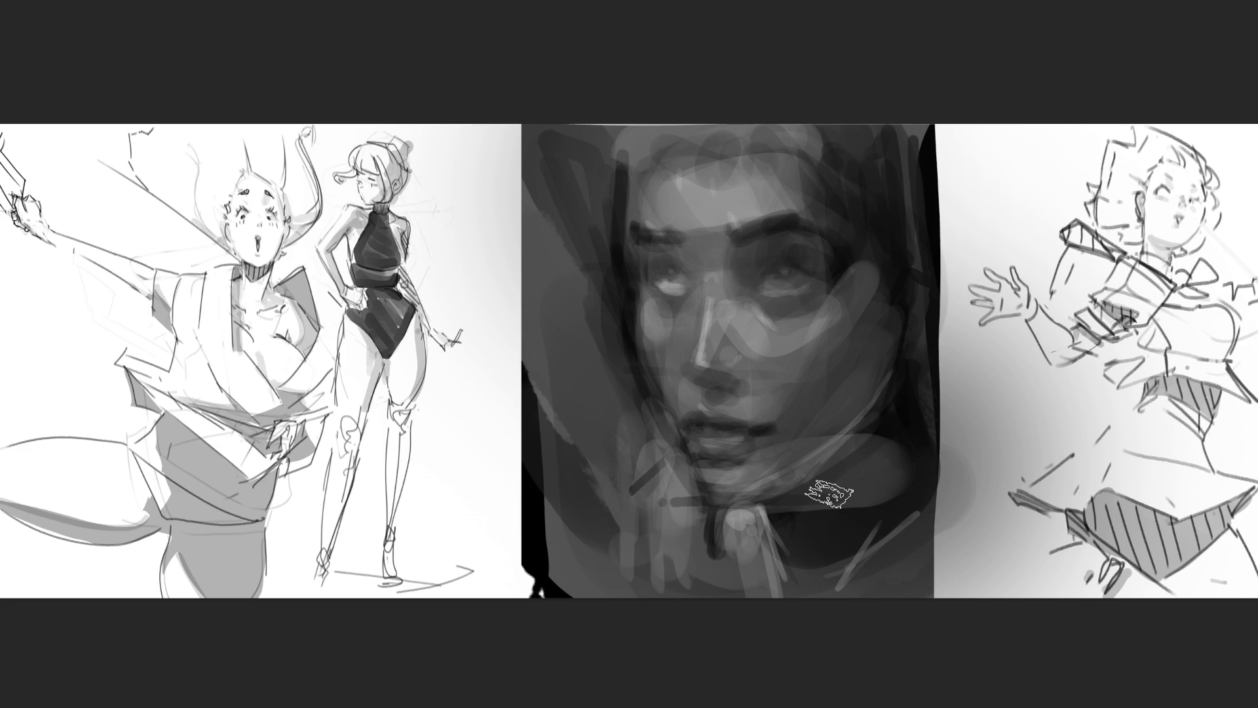
{"action": "key", "text": "alt"}
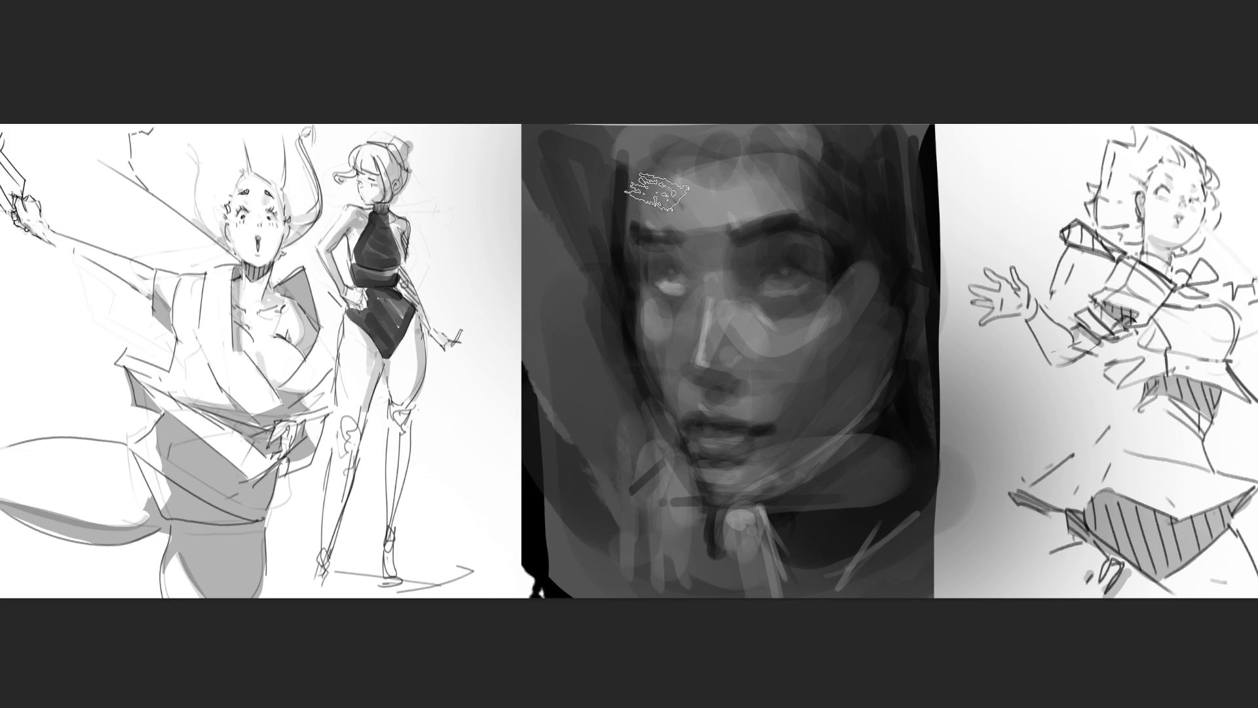
{"action": "left_click_drag", "start_coordinate": [657, 178], "coordinate": [666, 186]}
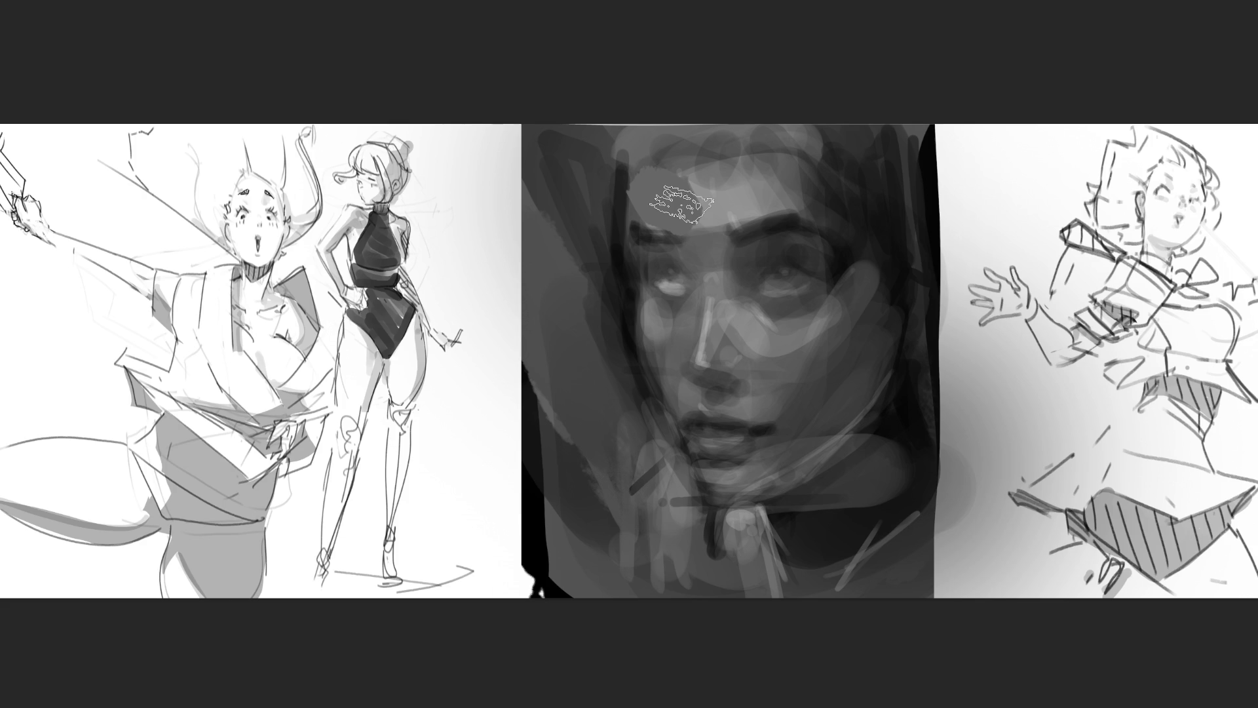
{"action": "left_click_drag", "start_coordinate": [682, 205], "coordinate": [664, 200]}
Step: Add light strokes across the forehead and paint dark lash lines on both eyes
{"action": "left_click_drag", "start_coordinate": [681, 187], "coordinate": [700, 217]}
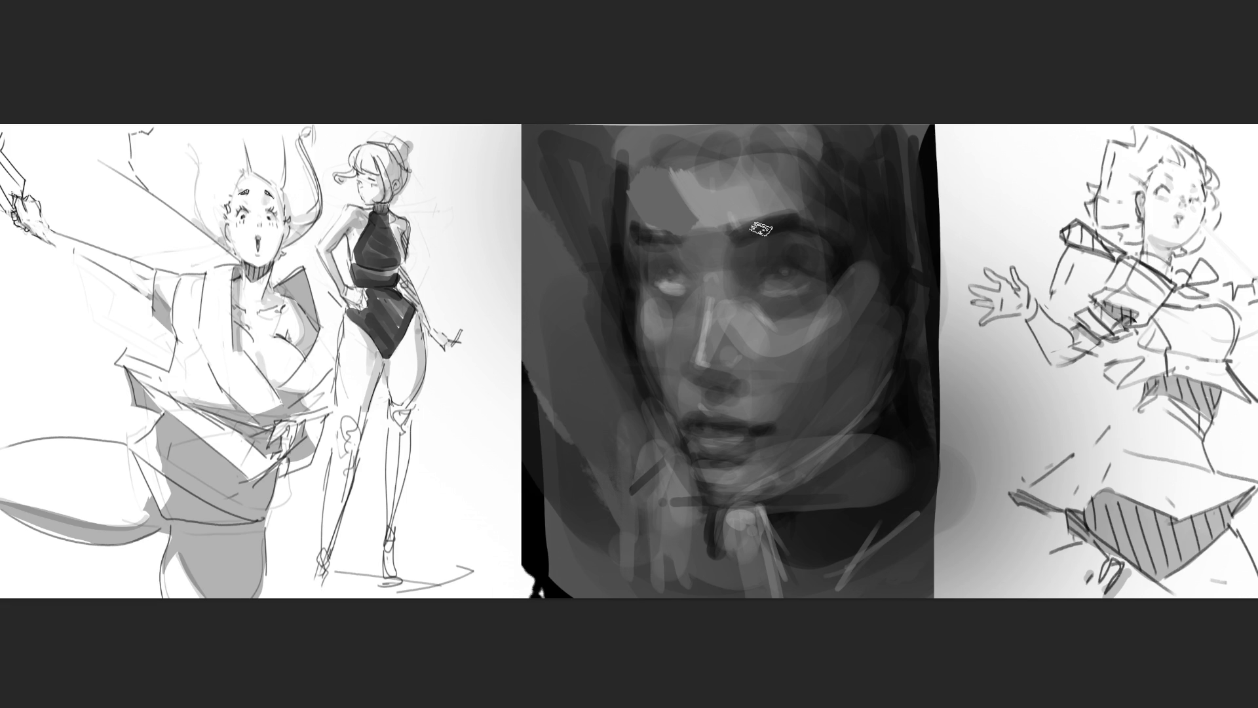
{"action": "mouse_move", "coordinate": [685, 182]}
{"action": "left_mouse_down"}
{"action": "mouse_move", "coordinate": [720, 208]}
{"action": "mouse_move", "coordinate": [711, 218]}
{"action": "mouse_move", "coordinate": [734, 191]}
{"action": "left_mouse_up"}
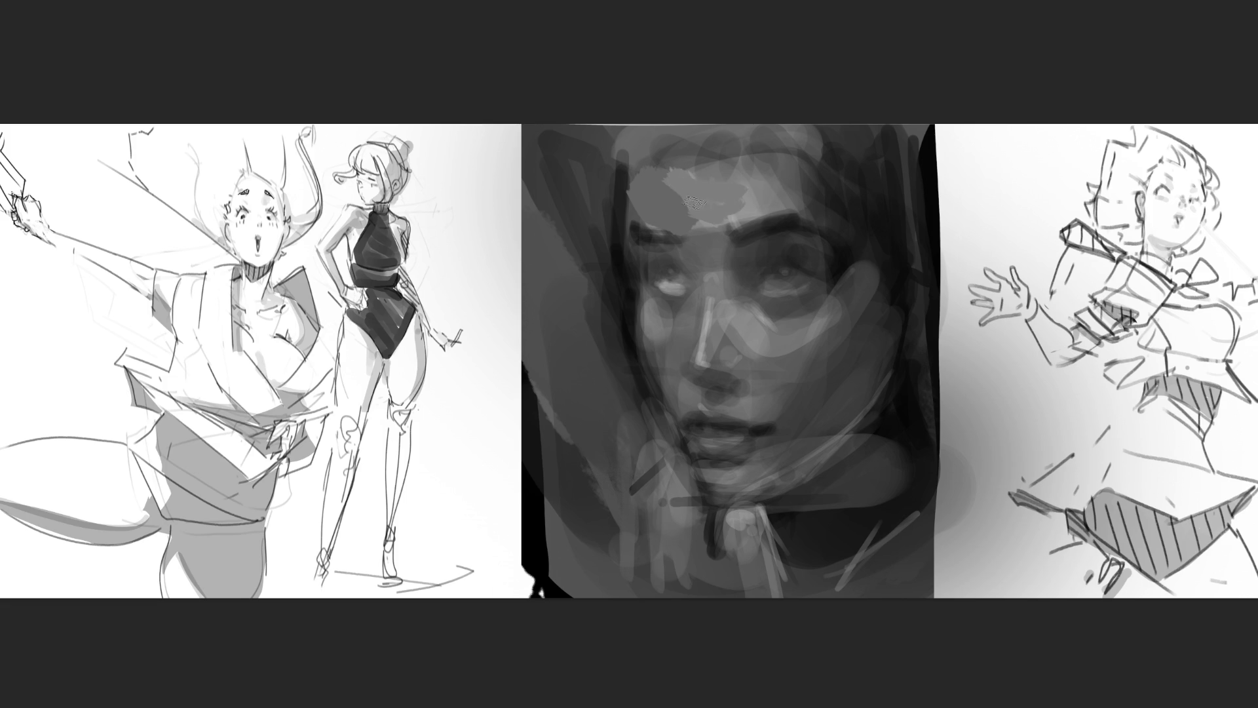
{"action": "left_click_drag", "start_coordinate": [635, 184], "coordinate": [639, 216]}
{"action": "left_click_drag", "start_coordinate": [701, 174], "coordinate": [770, 196]}
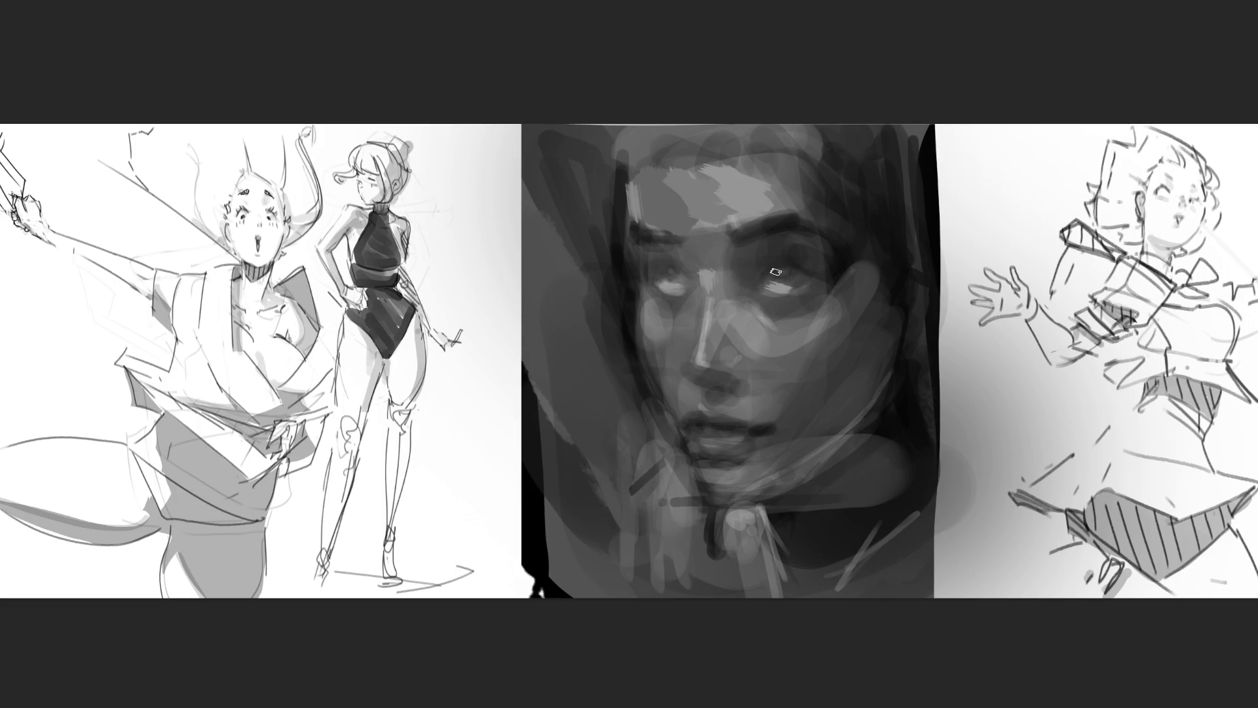
{"action": "mouse_move", "coordinate": [774, 272]}
{"action": "left_mouse_down"}
{"action": "mouse_move", "coordinate": [789, 265]}
{"action": "mouse_move", "coordinate": [772, 271]}
{"action": "left_mouse_up"}
{"action": "left_click_drag", "start_coordinate": [684, 274], "coordinate": [662, 271]}
Step: Lighten the upper cheek, deepen both eye sockets, and lighten the area between the brows
{"action": "left_click", "coordinate": [813, 331]}
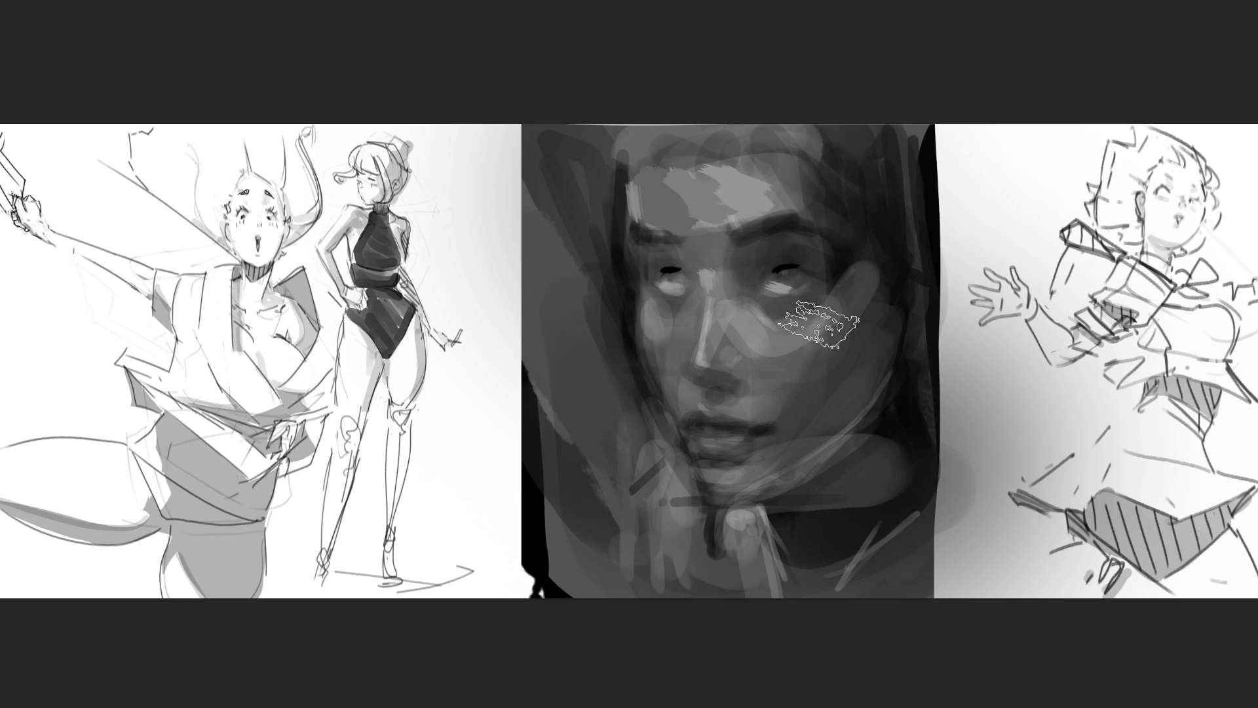
{"action": "mouse_move", "coordinate": [956, 196]}
{"action": "left_mouse_down"}
{"action": "mouse_move", "coordinate": [878, 267]}
{"action": "mouse_move", "coordinate": [844, 323]}
{"action": "mouse_move", "coordinate": [811, 340]}
{"action": "mouse_move", "coordinate": [704, 345]}
{"action": "left_mouse_up"}
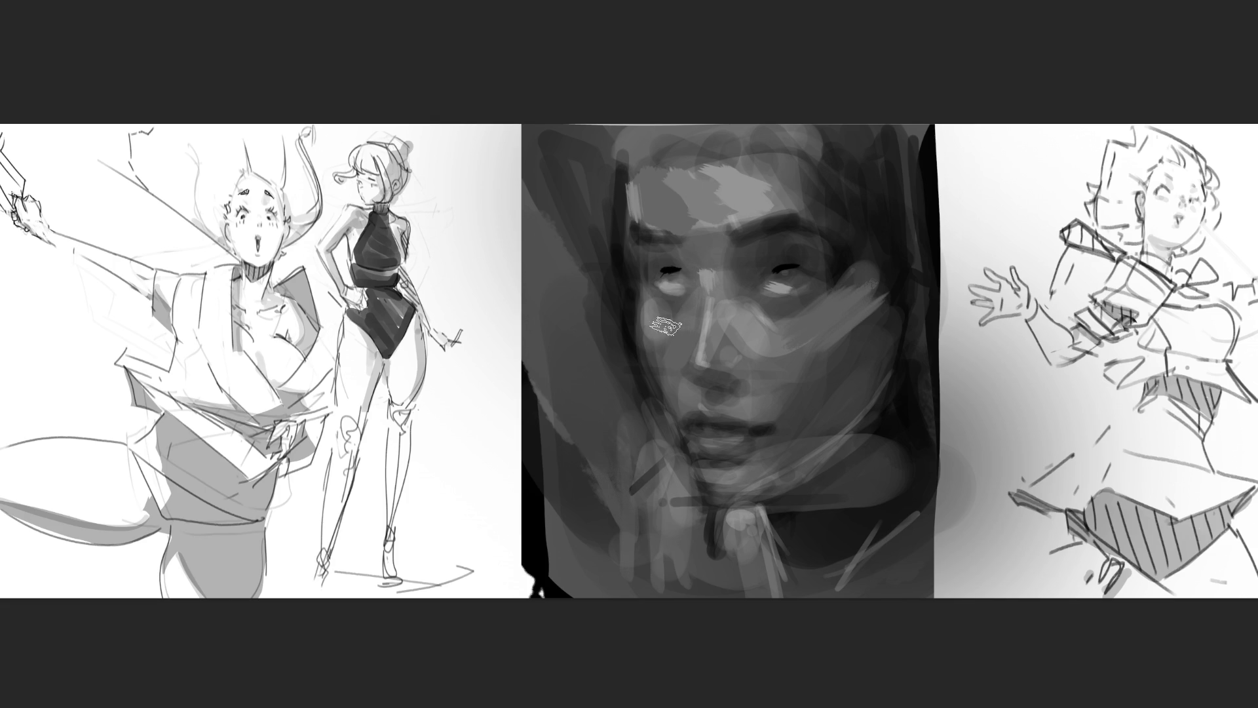
{"action": "left_click_drag", "start_coordinate": [656, 331], "coordinate": [685, 306]}
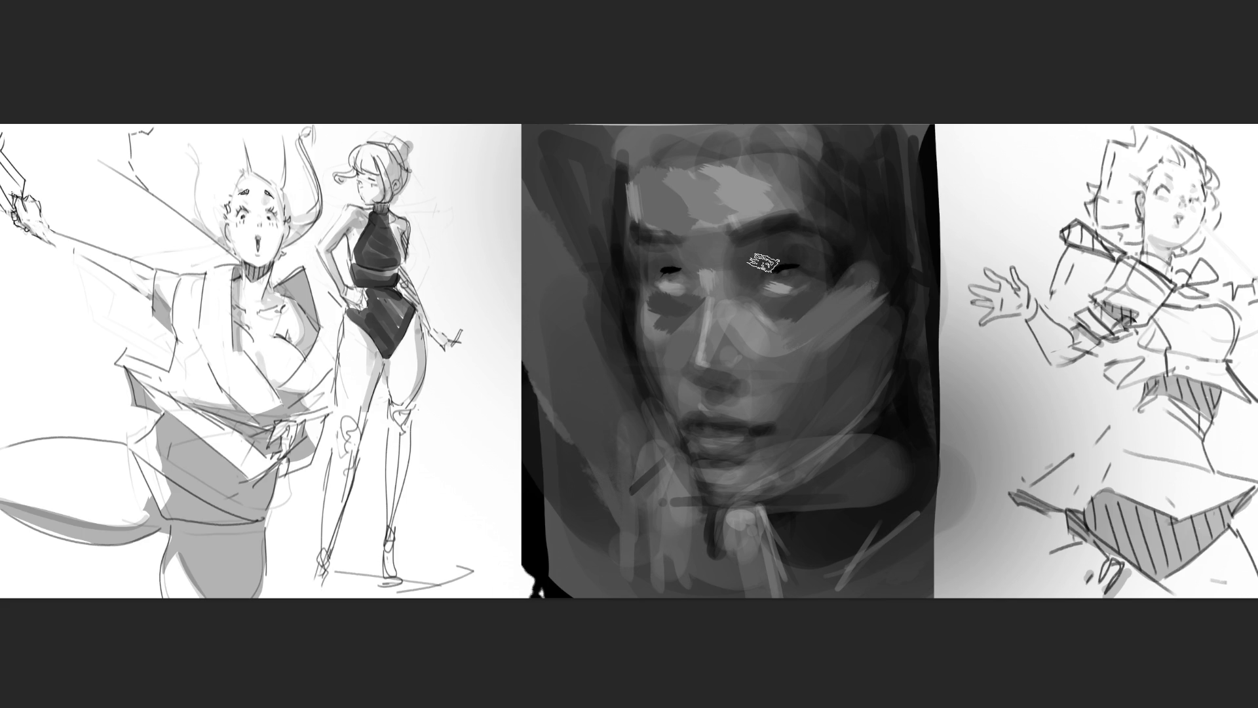
{"action": "left_click_drag", "start_coordinate": [776, 262], "coordinate": [752, 288]}
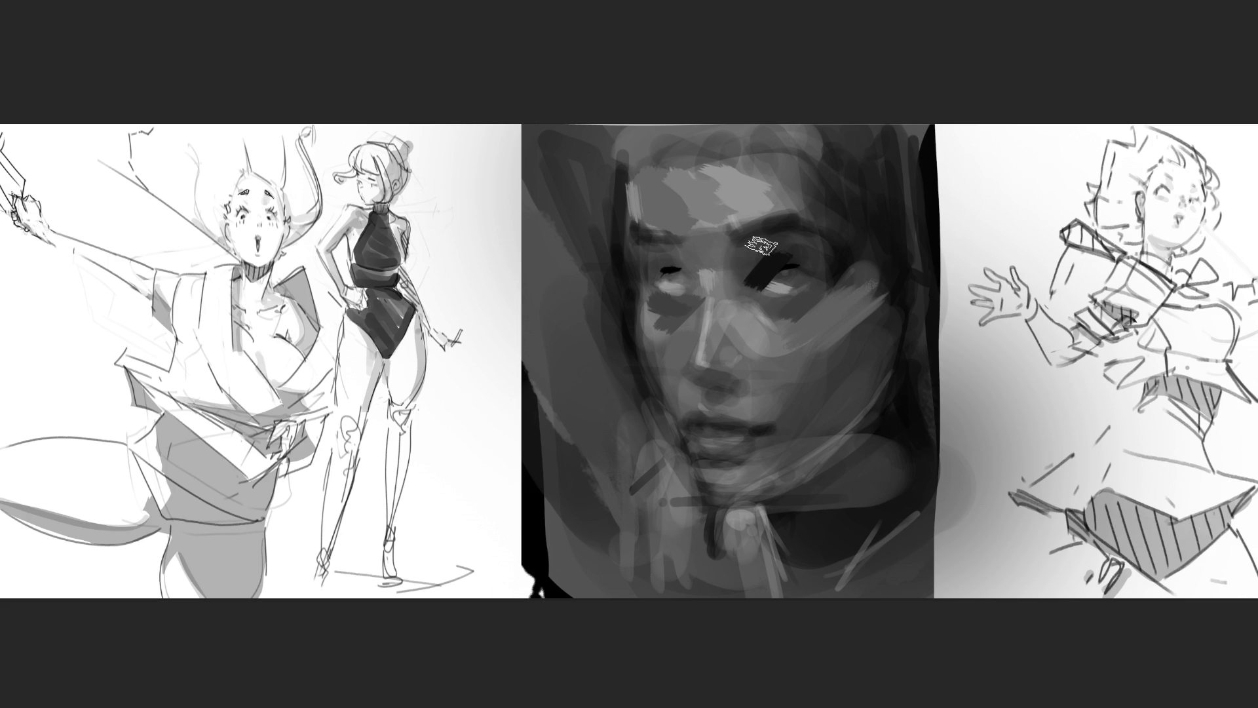
{"action": "left_click_drag", "start_coordinate": [738, 282], "coordinate": [753, 252]}
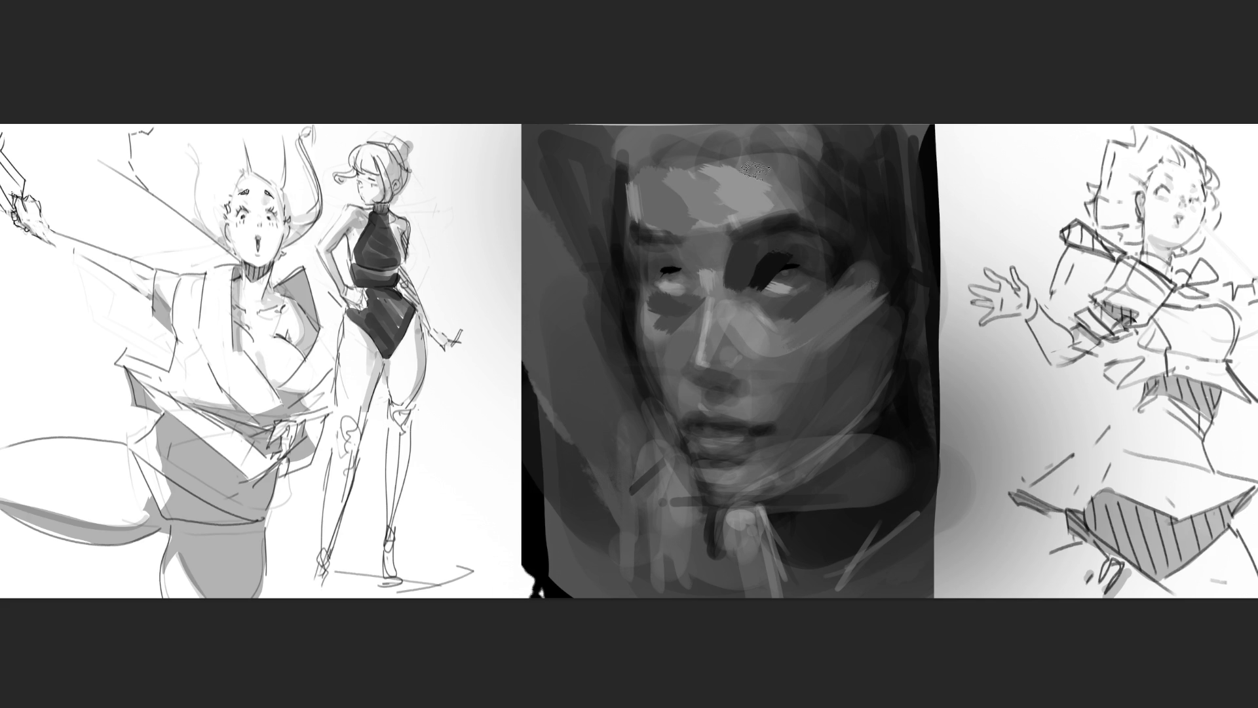
{"action": "mouse_move", "coordinate": [711, 258]}
{"action": "left_mouse_down"}
{"action": "mouse_move", "coordinate": [721, 252]}
{"action": "mouse_move", "coordinate": [688, 243]}
{"action": "left_mouse_up"}
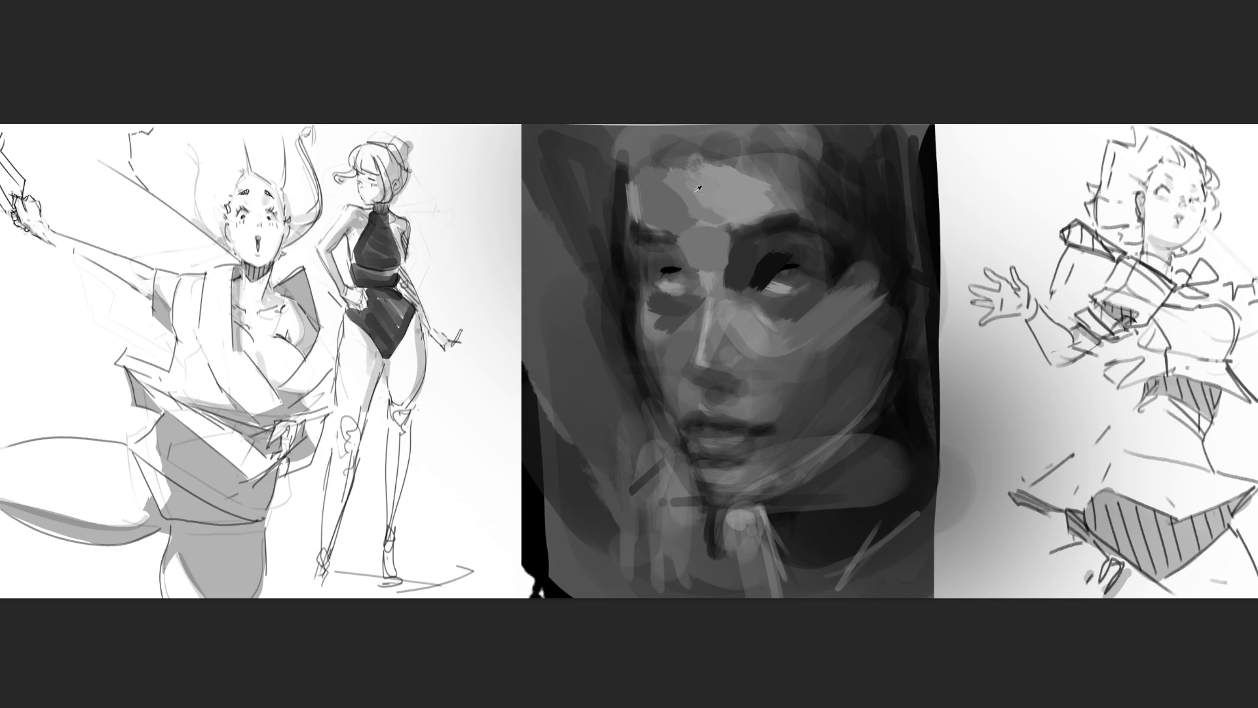
Step: Halve the brush size, sample a dark tone, and paint round dark irises into the right and left eyes
{"action": "left_click", "coordinate": [697, 207], "text": "ctrl"}
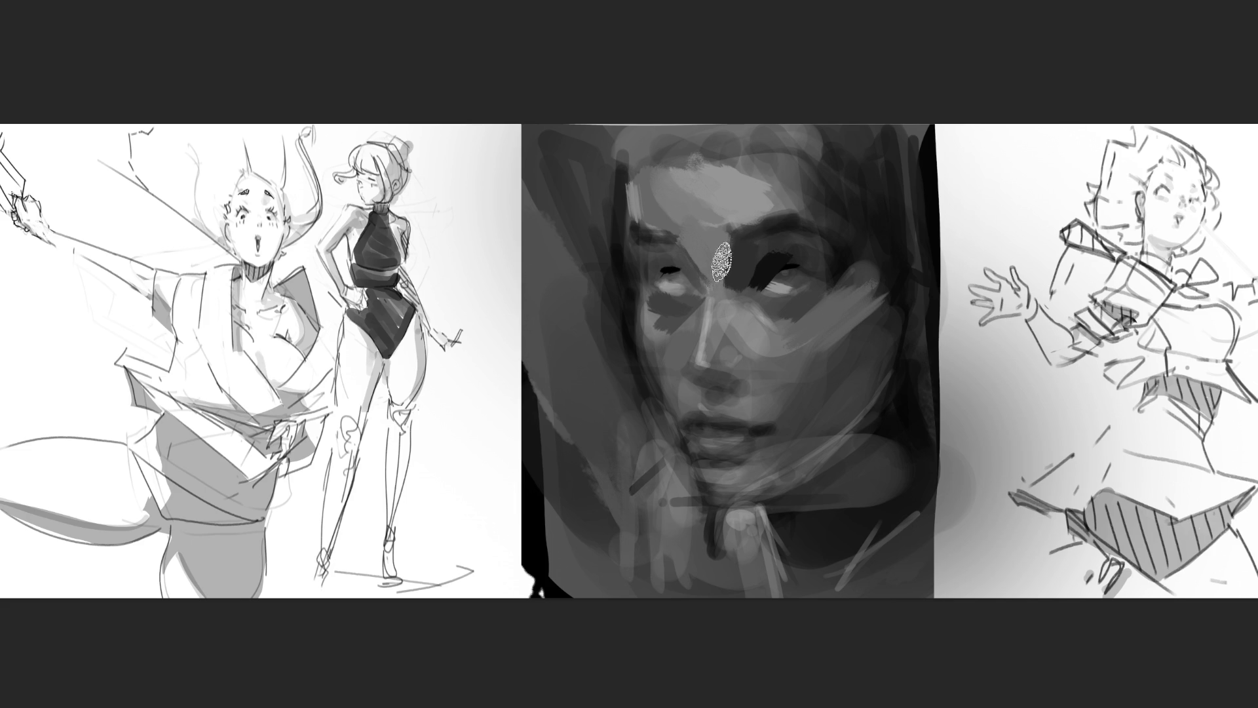
{"action": "key", "text": "bracketleft"}
{"action": "key", "text": "bracketleft"}
{"action": "key", "text": "bracketleft"}
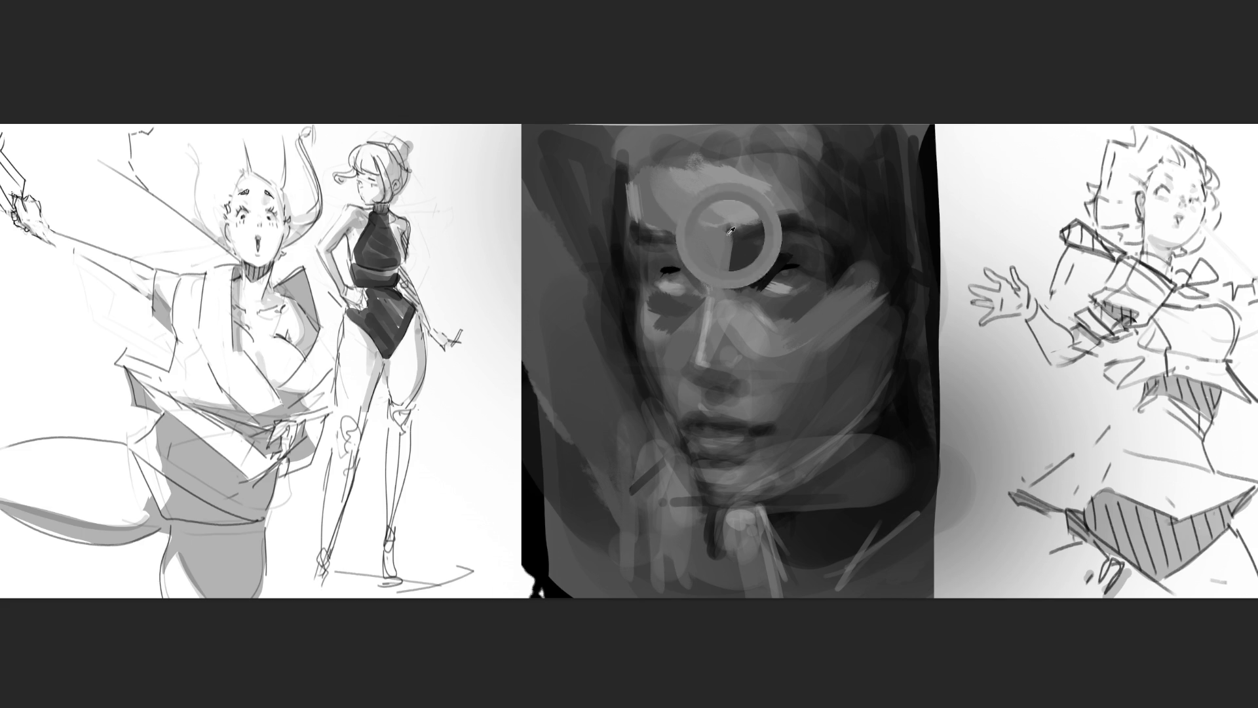
{"action": "left_click", "coordinate": [726, 266], "text": "alt"}
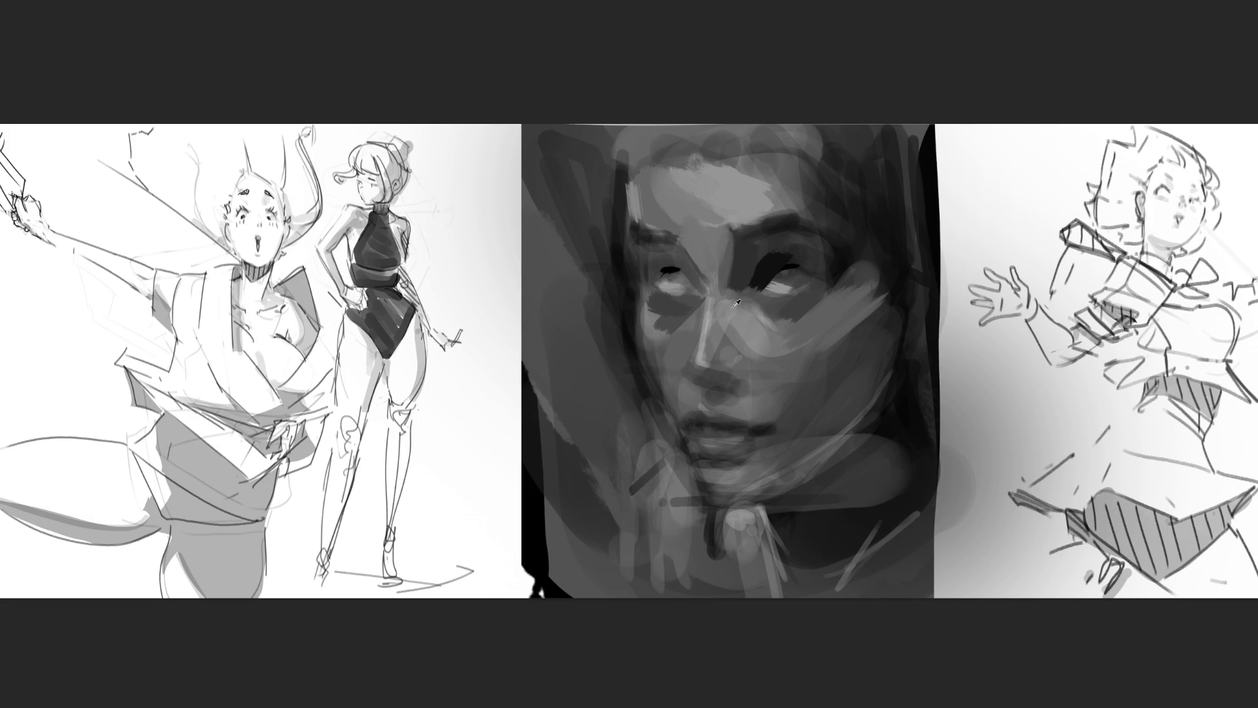
{"action": "mouse_move", "coordinate": [760, 265]}
{"action": "left_mouse_down"}
{"action": "mouse_move", "coordinate": [737, 301]}
{"action": "mouse_move", "coordinate": [776, 270]}
{"action": "left_mouse_up"}
{"action": "left_click_drag", "start_coordinate": [777, 276], "coordinate": [789, 276]}
{"action": "left_click_drag", "start_coordinate": [675, 283], "coordinate": [679, 282]}
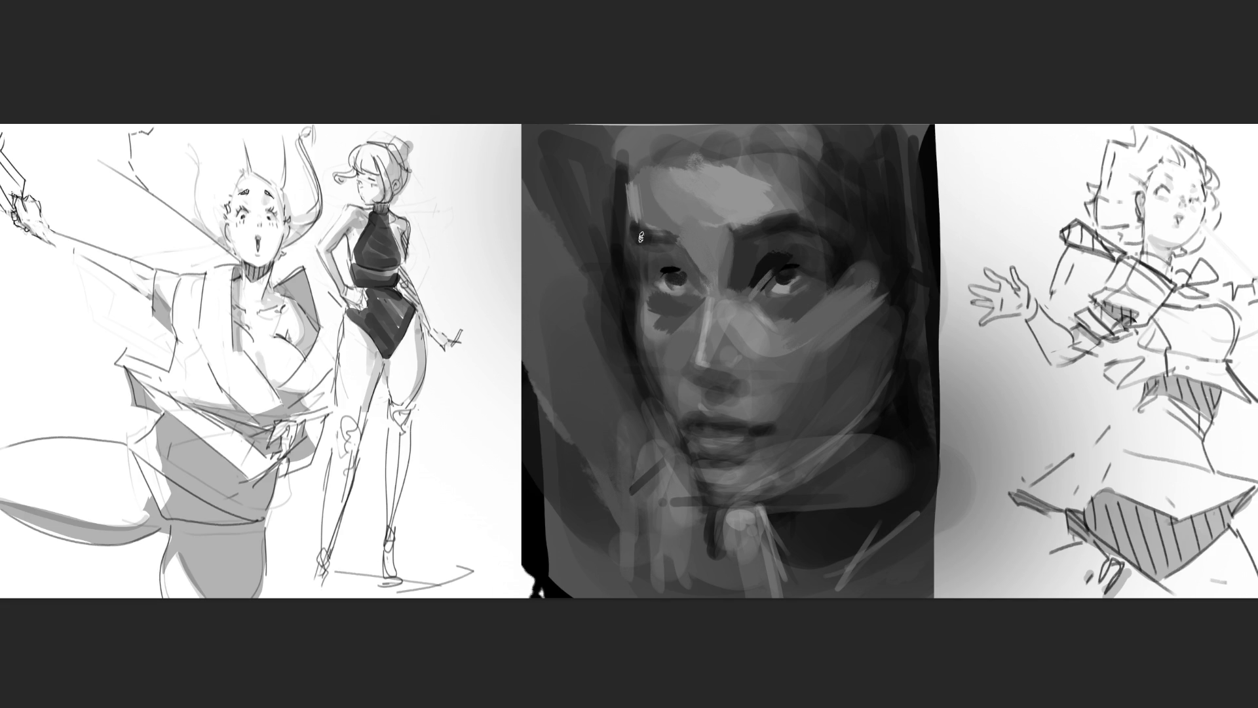
Step: Darken both upper eyelids and deepen the shadow in the left eye socket
{"action": "left_click_drag", "start_coordinate": [655, 276], "coordinate": [690, 274]}
{"action": "left_click_drag", "start_coordinate": [803, 262], "coordinate": [842, 285]}
{"action": "mouse_move", "coordinate": [642, 266]}
{"action": "left_mouse_down"}
{"action": "mouse_move", "coordinate": [663, 280]}
{"action": "mouse_move", "coordinate": [653, 270]}
{"action": "mouse_move", "coordinate": [669, 262]}
{"action": "mouse_move", "coordinate": [649, 271]}
{"action": "left_mouse_up"}
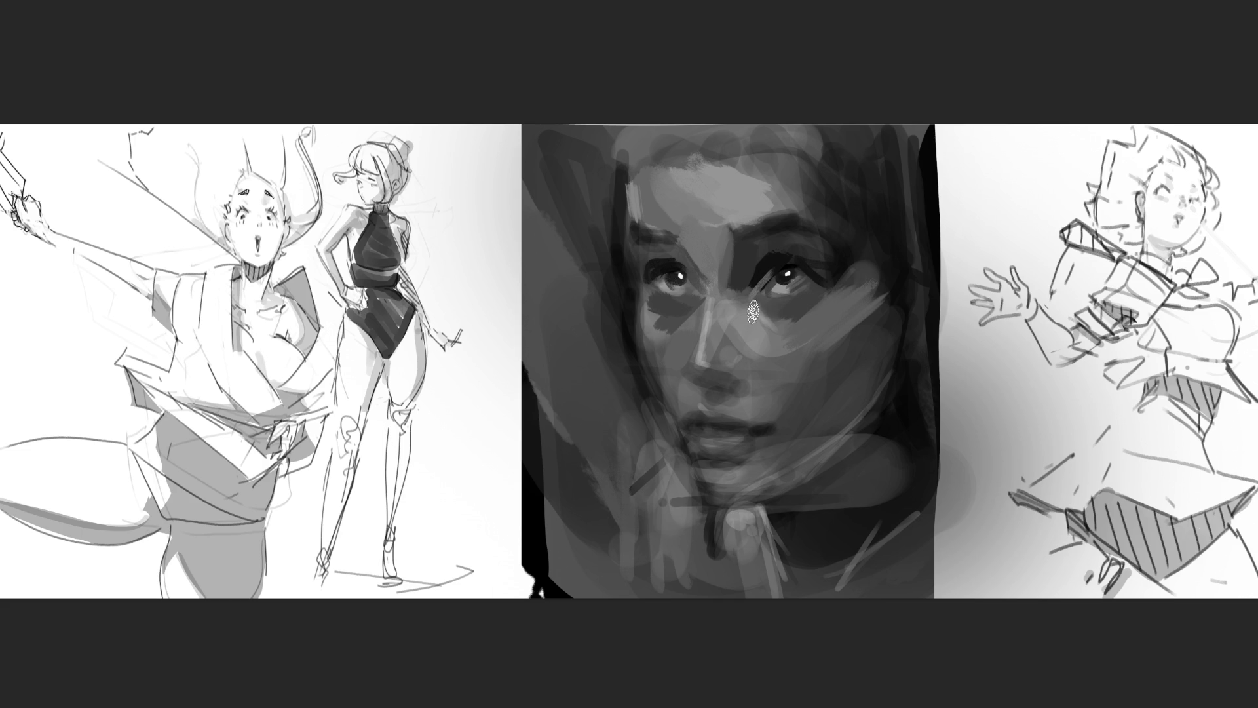
Step: Dab a brighter catchlight into the right pupil and lighten that eye's lower lid
{"action": "left_click", "coordinate": [790, 271]}
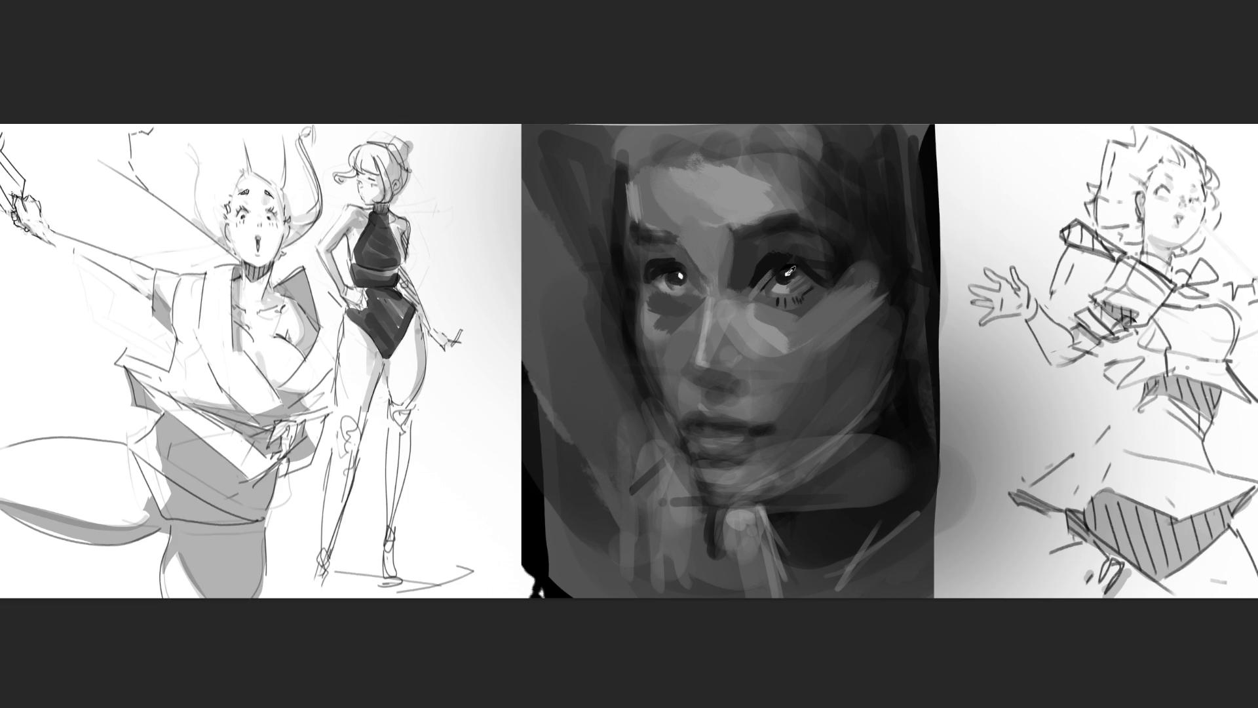
{"action": "left_click_drag", "start_coordinate": [771, 294], "coordinate": [817, 281]}
Step: Reshape the nostril shadows and shade the right side of the nose
{"action": "left_click_drag", "start_coordinate": [690, 387], "coordinate": [721, 390]}
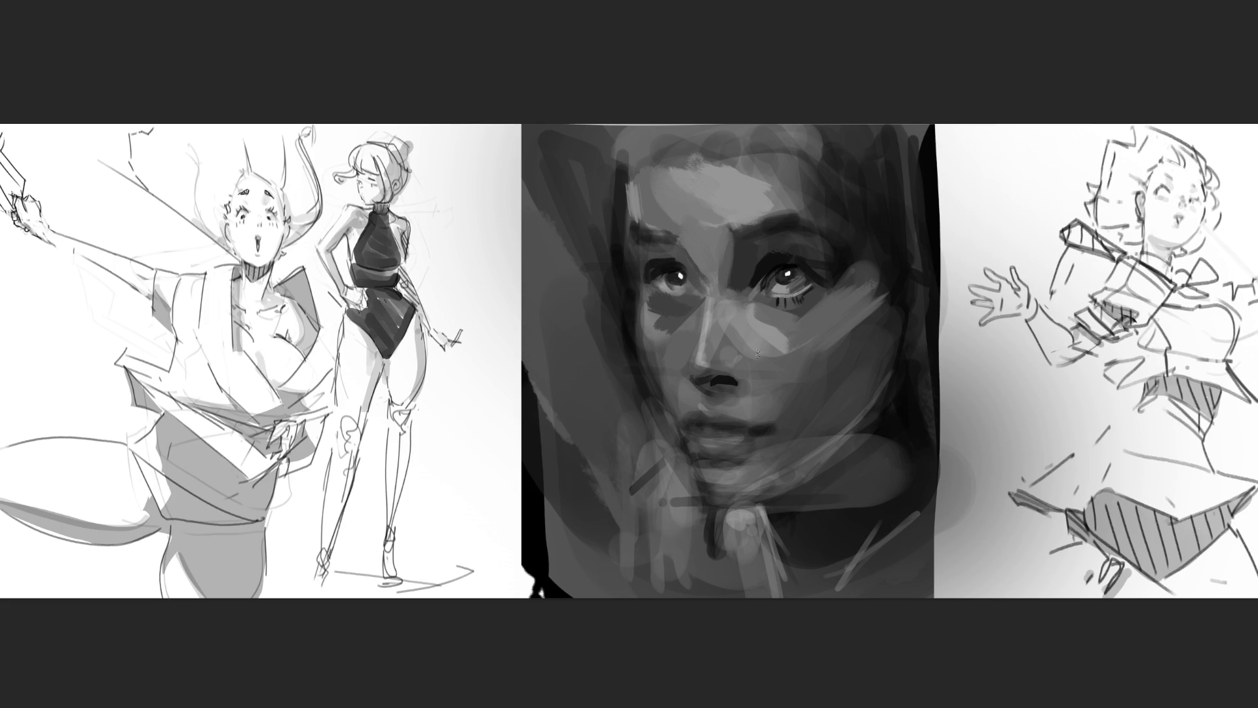
{"action": "left_click_drag", "start_coordinate": [725, 399], "coordinate": [748, 394]}
{"action": "mouse_move", "coordinate": [750, 364]}
{"action": "left_mouse_down"}
{"action": "mouse_move", "coordinate": [760, 384]}
{"action": "mouse_move", "coordinate": [745, 396]}
{"action": "left_mouse_up"}
Step: Brighten the left cheek beside the nose and re-darken the nostril shadow under the nose
{"action": "left_click_drag", "start_coordinate": [689, 333], "coordinate": [642, 373]}
{"action": "left_click_drag", "start_coordinate": [706, 312], "coordinate": [671, 371]}
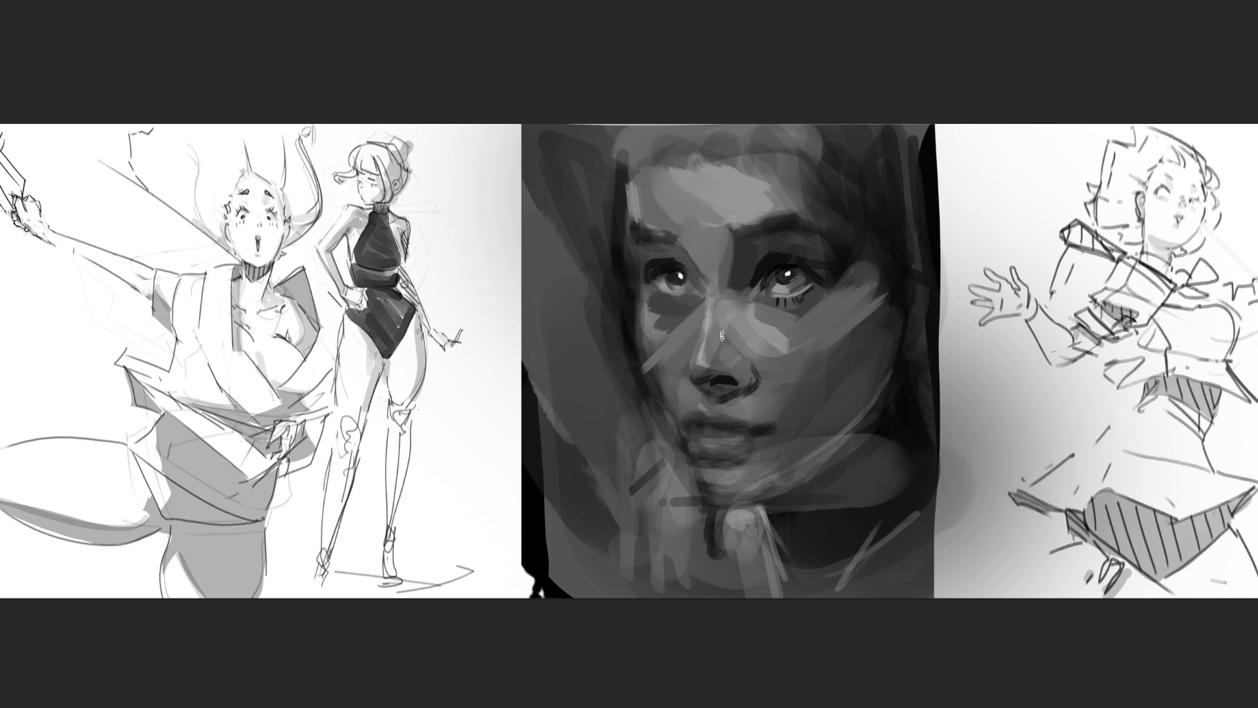
{"action": "left_click_drag", "start_coordinate": [721, 367], "coordinate": [764, 380]}
{"action": "key", "text": "ctrl+z"}
{"action": "left_click_drag", "start_coordinate": [739, 374], "coordinate": [761, 372]}
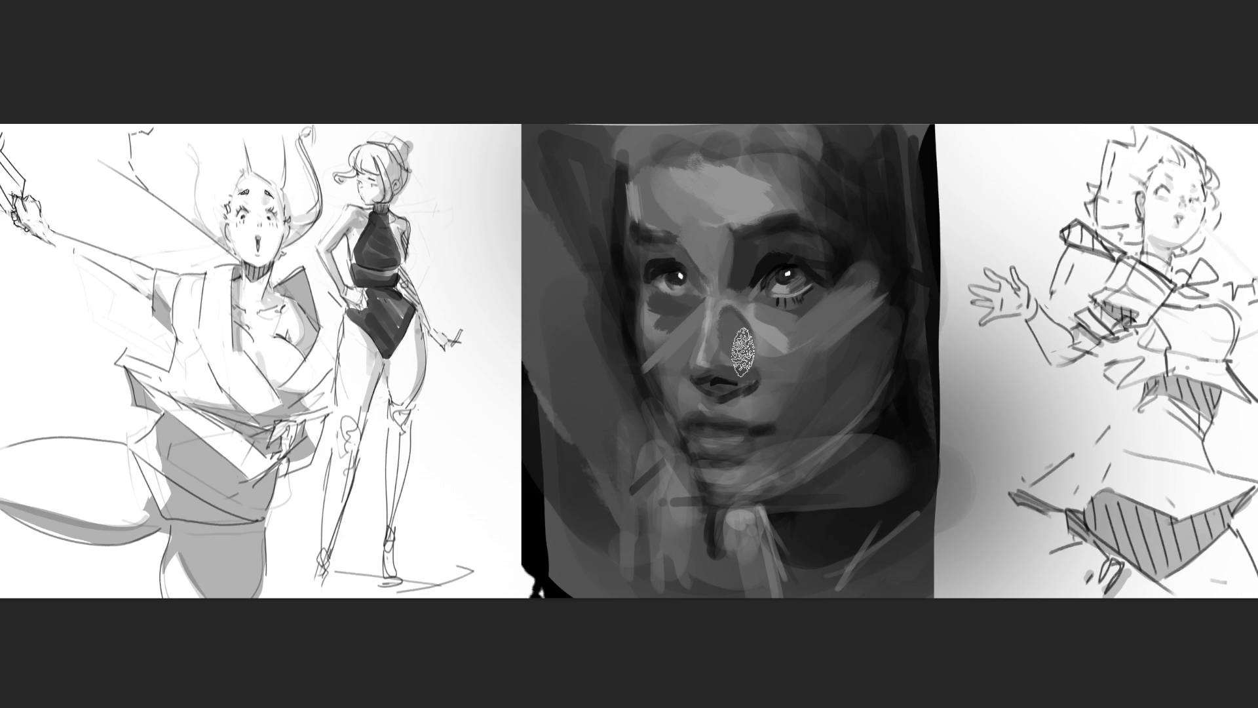
Step: With a smaller brush, shade the nose bridge and add lash marks under the right eye
{"action": "key", "text": "bracketleft"}
{"action": "key", "text": "bracketleft"}
{"action": "key", "text": "bracketleft"}
{"action": "left_click_drag", "start_coordinate": [735, 341], "coordinate": [723, 357]}
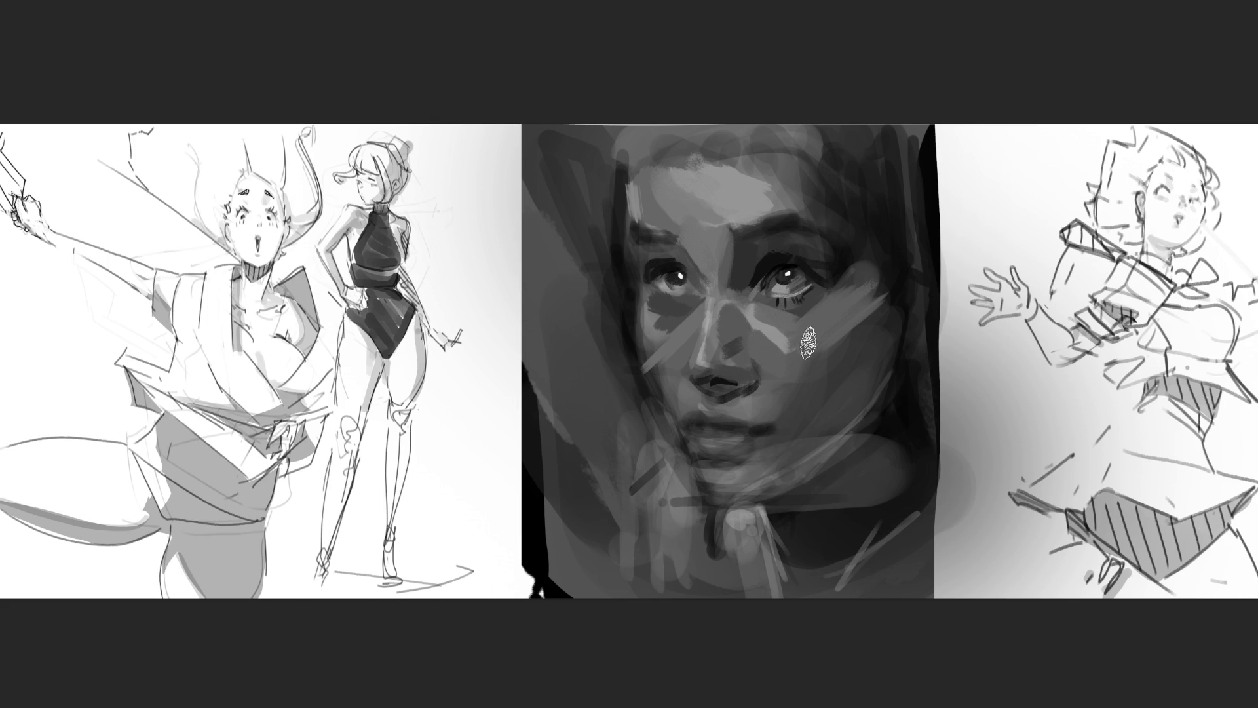
{"action": "left_click_drag", "start_coordinate": [777, 299], "coordinate": [800, 300]}
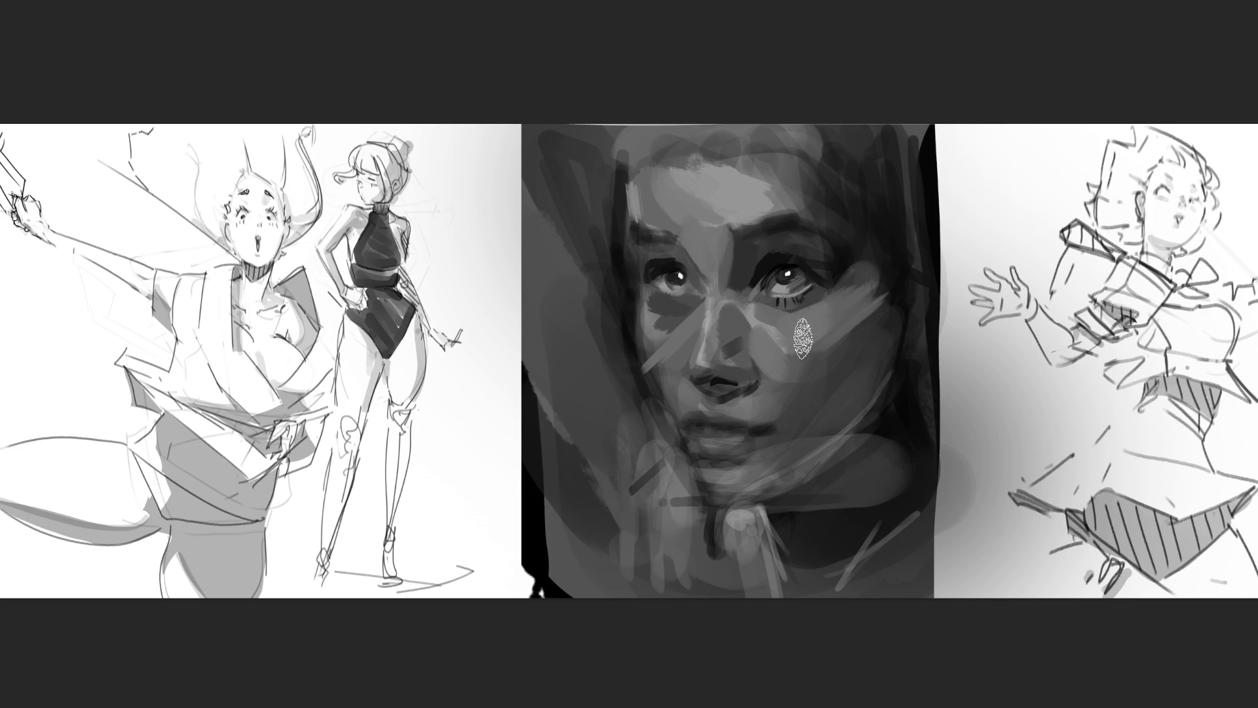
Step: Using sampled skin and hair tones, darken the right forehead and lighten the temple hair
{"action": "left_click", "coordinate": [853, 339], "text": "alt"}
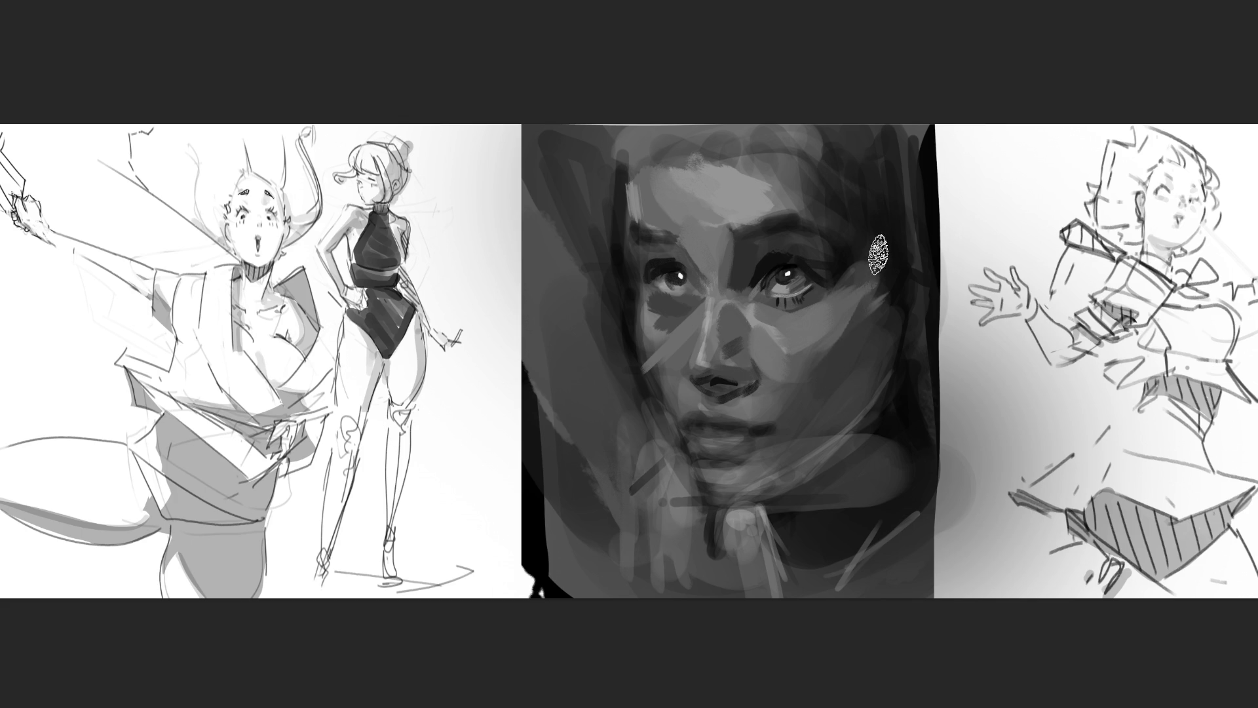
{"action": "left_click_drag", "start_coordinate": [841, 208], "coordinate": [851, 268]}
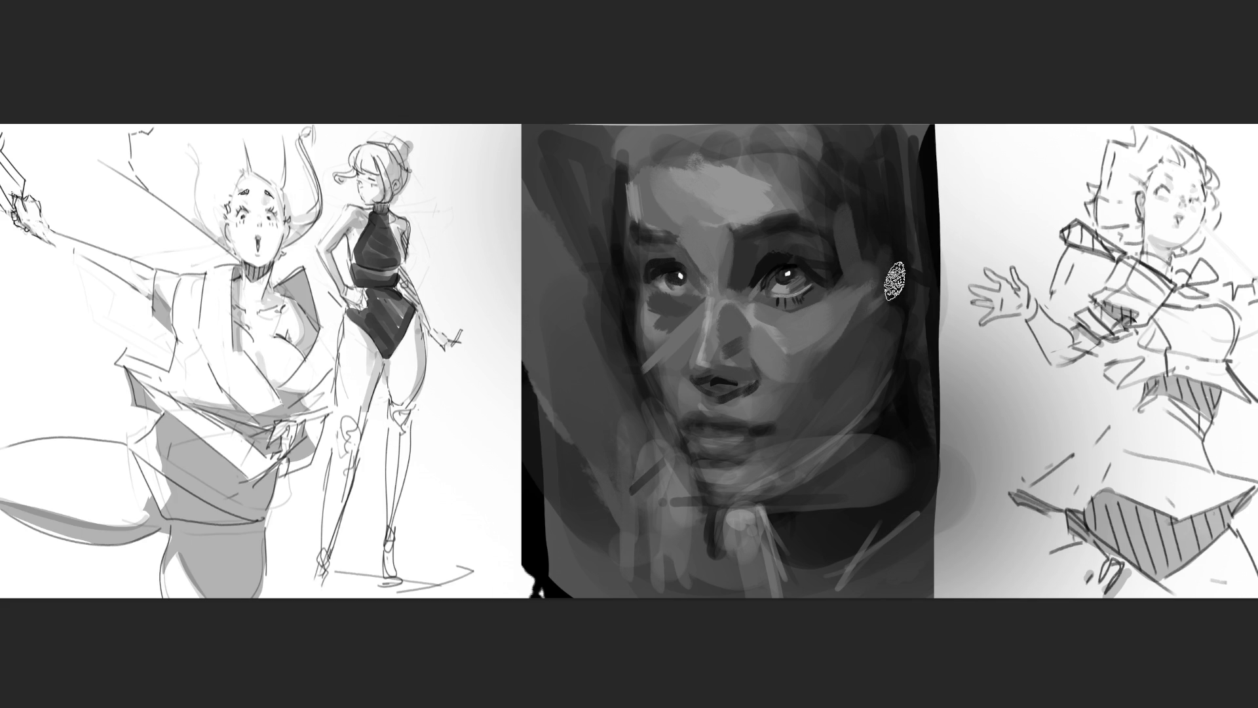
{"action": "left_click_drag", "start_coordinate": [810, 206], "coordinate": [777, 184]}
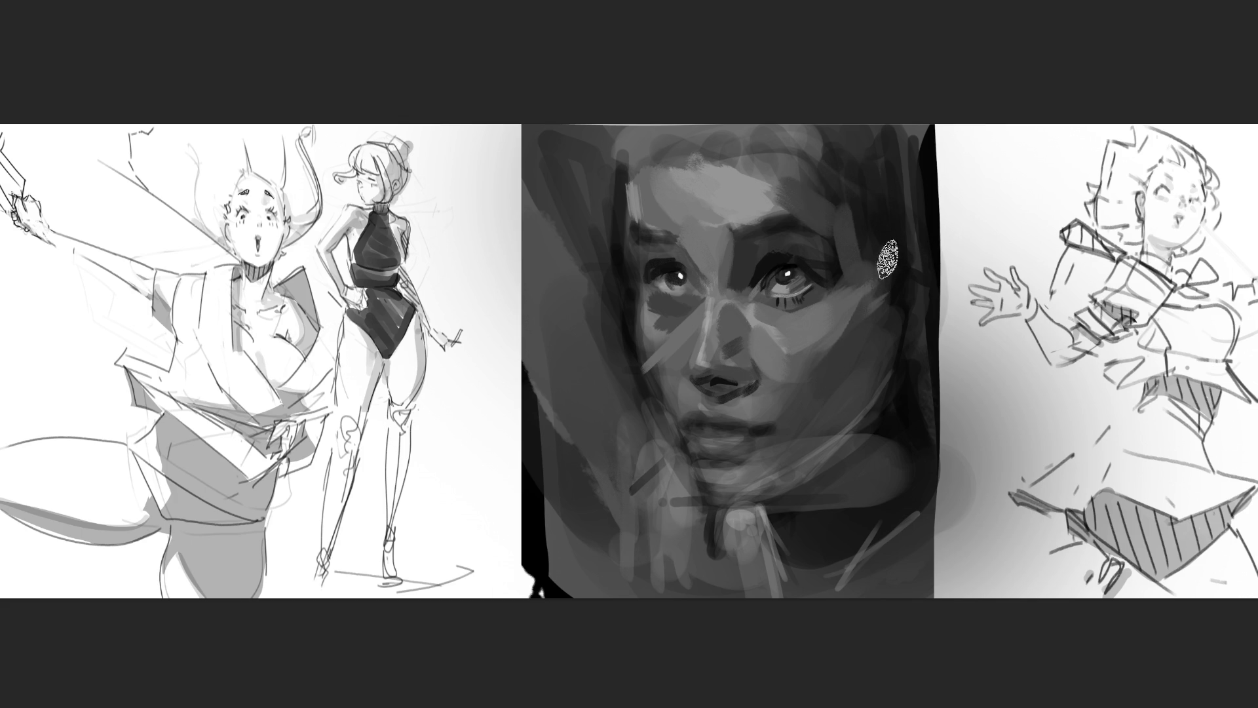
{"action": "left_click", "coordinate": [809, 175], "text": "alt"}
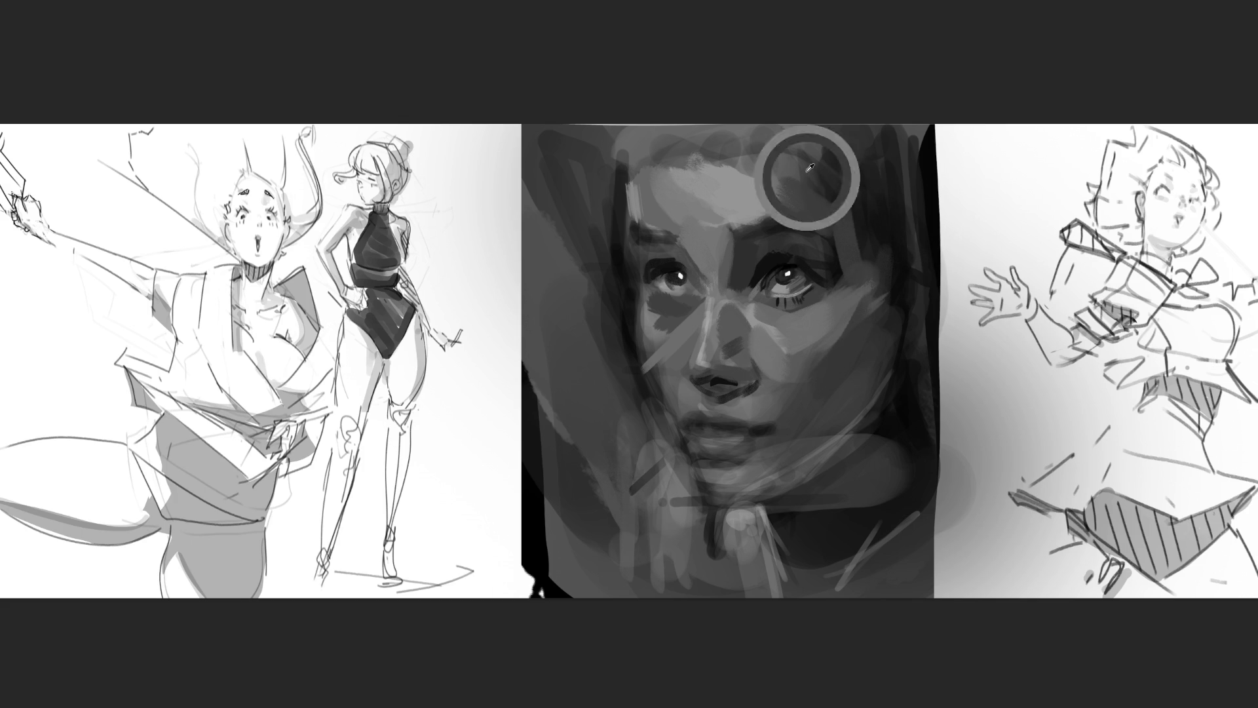
{"action": "left_click", "coordinate": [867, 228], "text": "alt"}
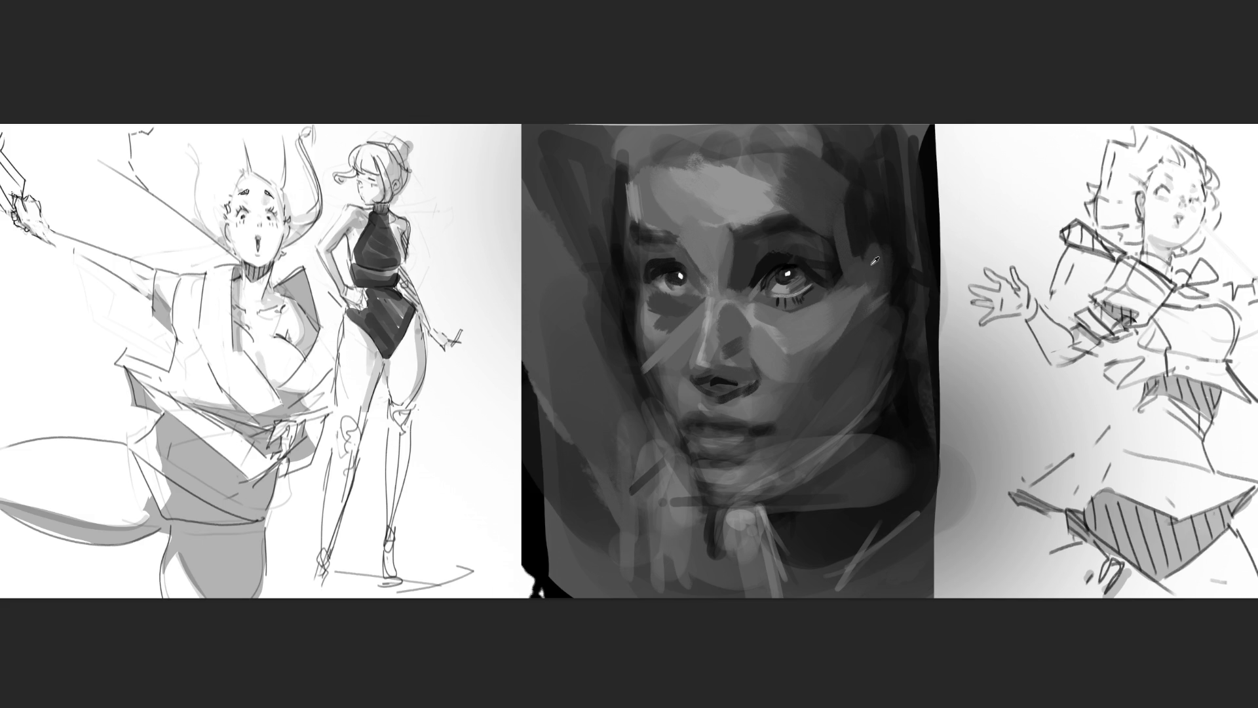
{"action": "left_click_drag", "start_coordinate": [864, 244], "coordinate": [853, 172]}
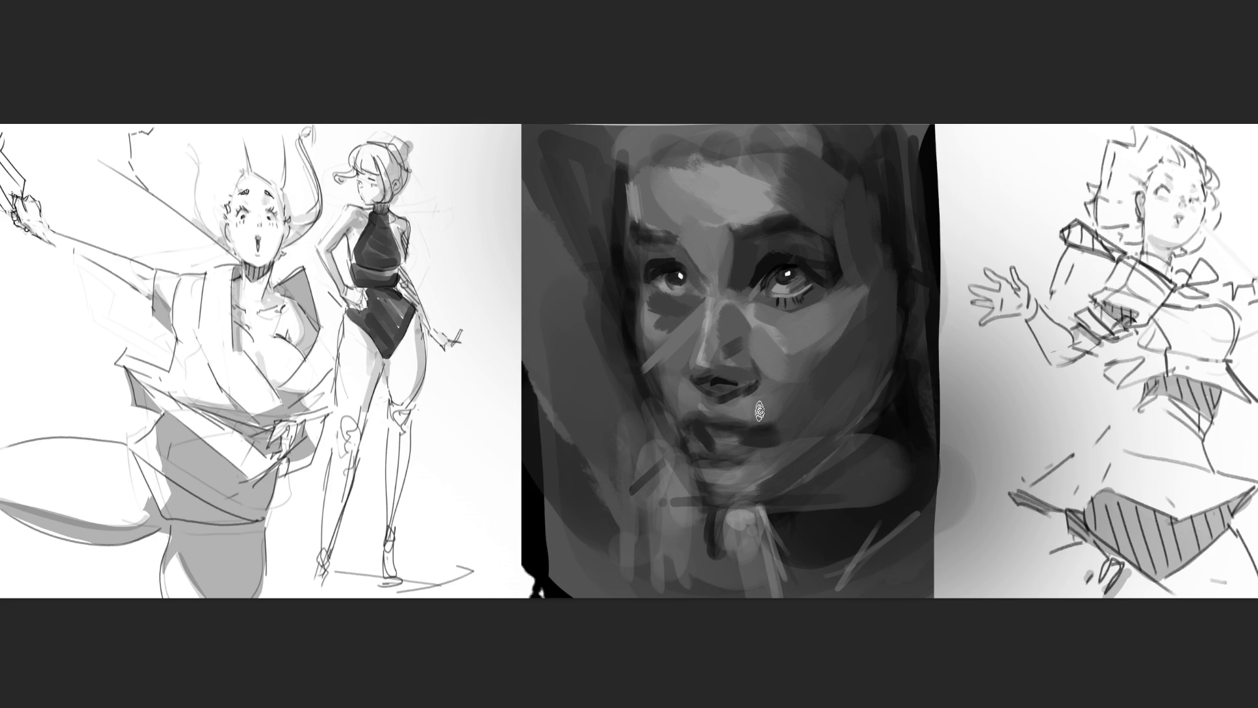
Step: Sample the lip tone, then lighten the left cheek beside the nose and the upper lip
{"action": "left_click", "coordinate": [730, 415], "text": "ctrl"}
{"action": "left_click_drag", "start_coordinate": [750, 430], "coordinate": [780, 430]}
{"action": "key", "text": "ctrl+z"}
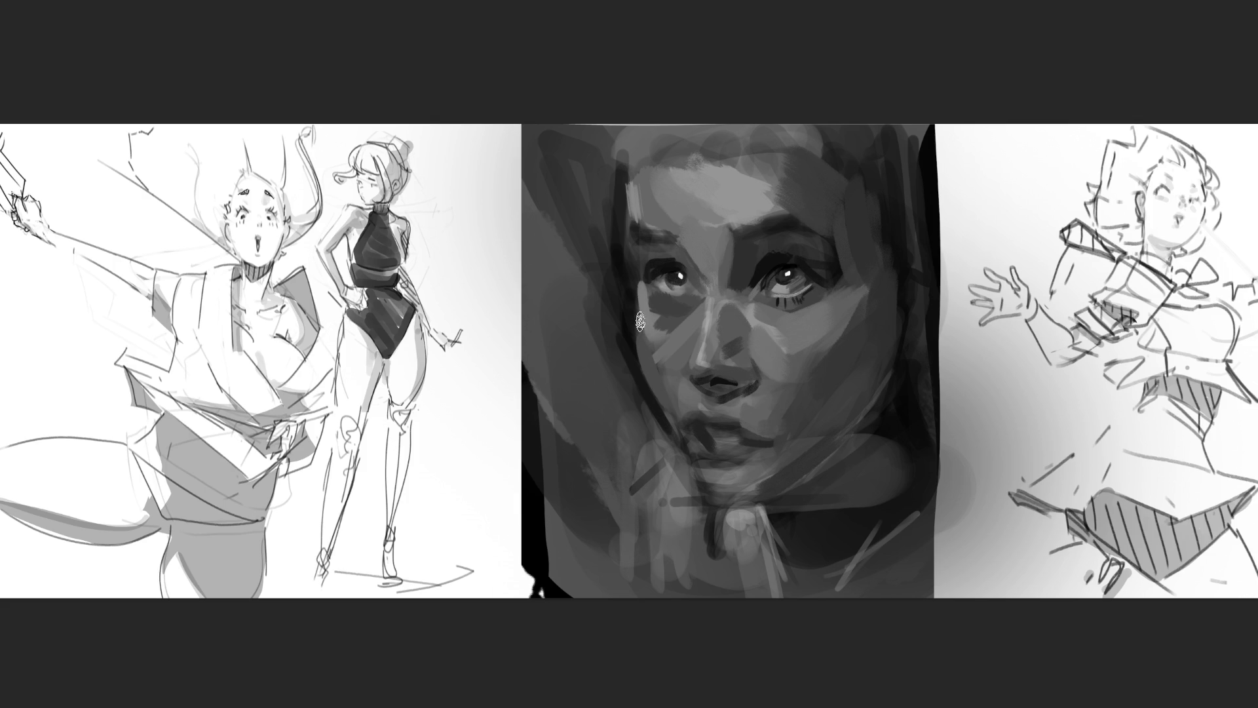
{"action": "left_click_drag", "start_coordinate": [692, 323], "coordinate": [650, 368]}
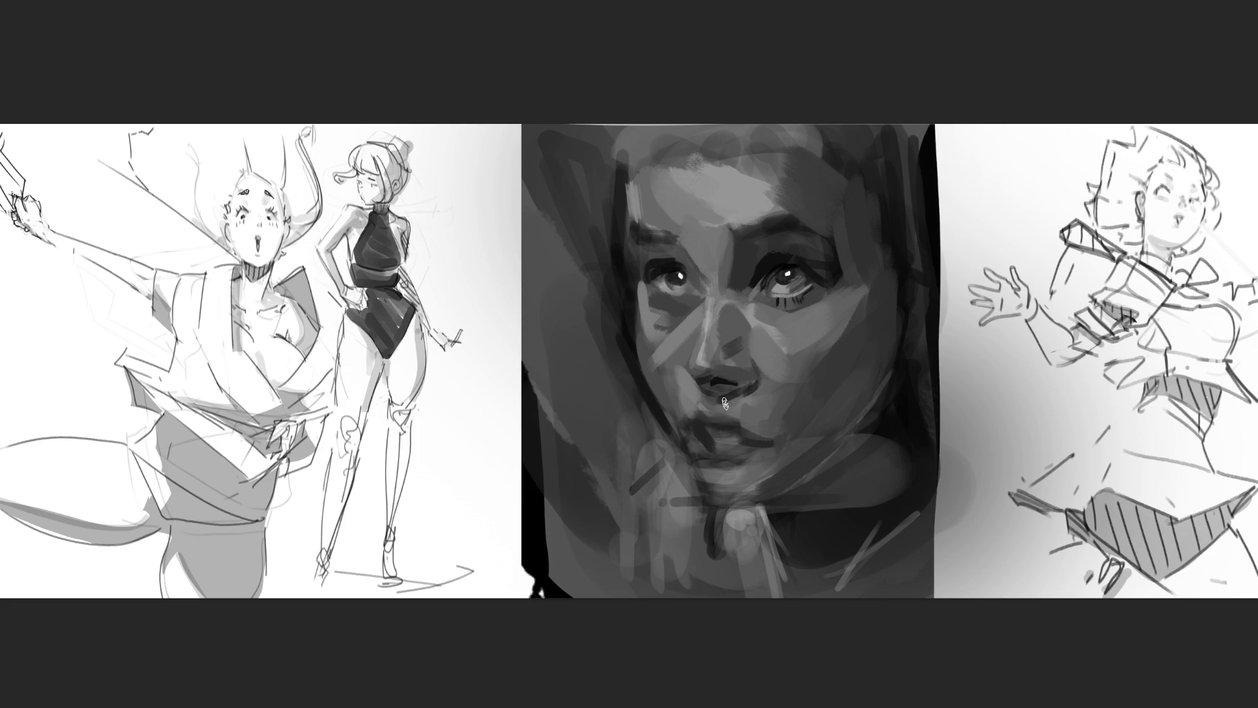
{"action": "left_click_drag", "start_coordinate": [699, 404], "coordinate": [742, 395]}
Step: Darken the face's left edge by the brow and lighten the chin and upper neck
{"action": "left_click_drag", "start_coordinate": [619, 162], "coordinate": [618, 220]}
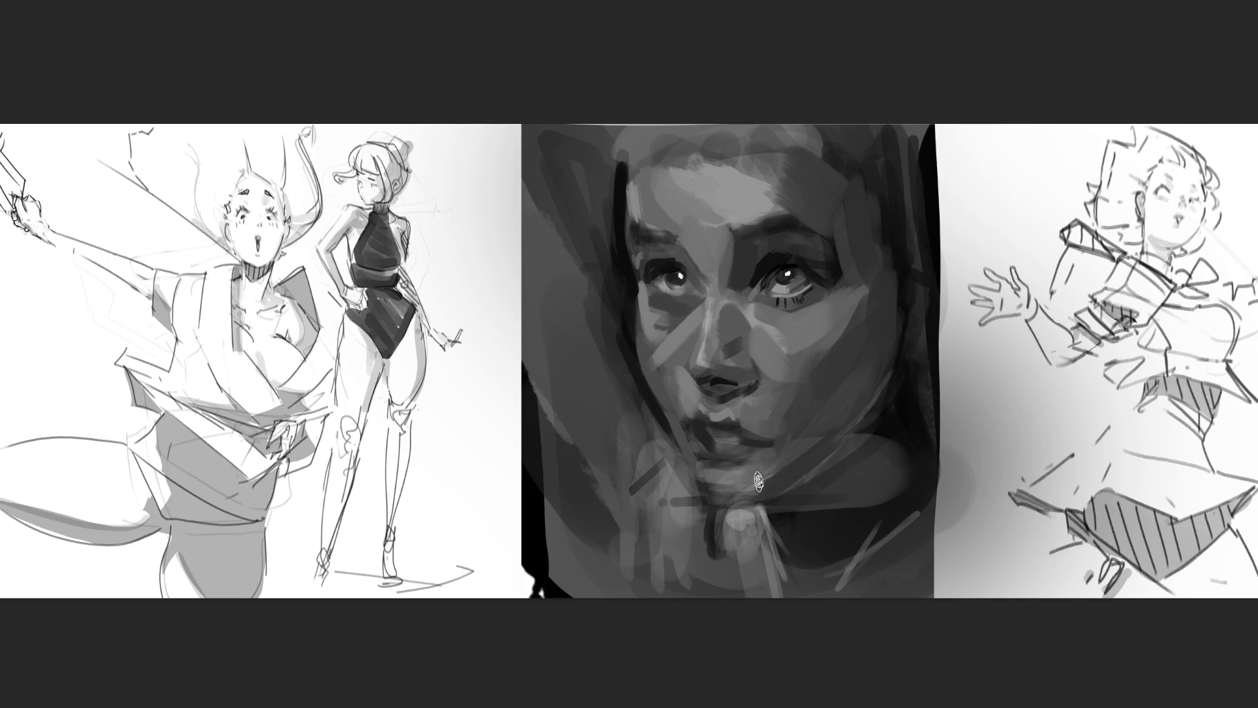
{"action": "left_click_drag", "start_coordinate": [703, 478], "coordinate": [760, 490]}
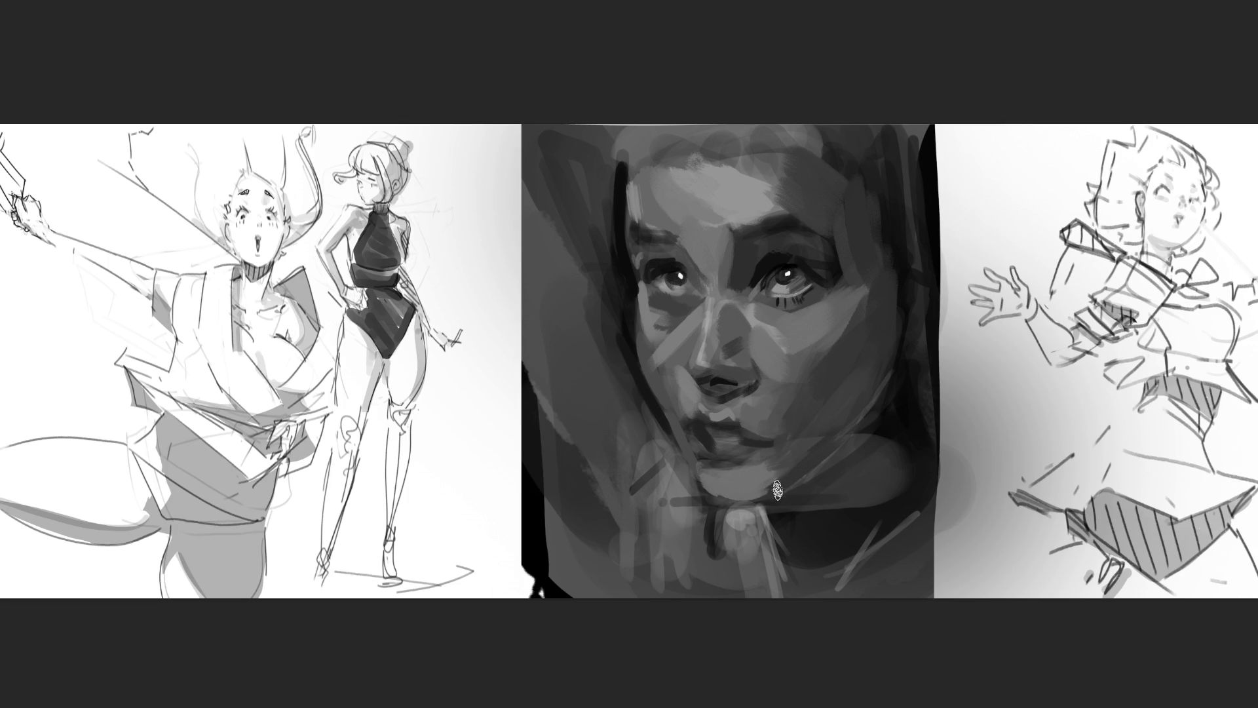
{"action": "left_click_drag", "start_coordinate": [718, 497], "coordinate": [813, 490]}
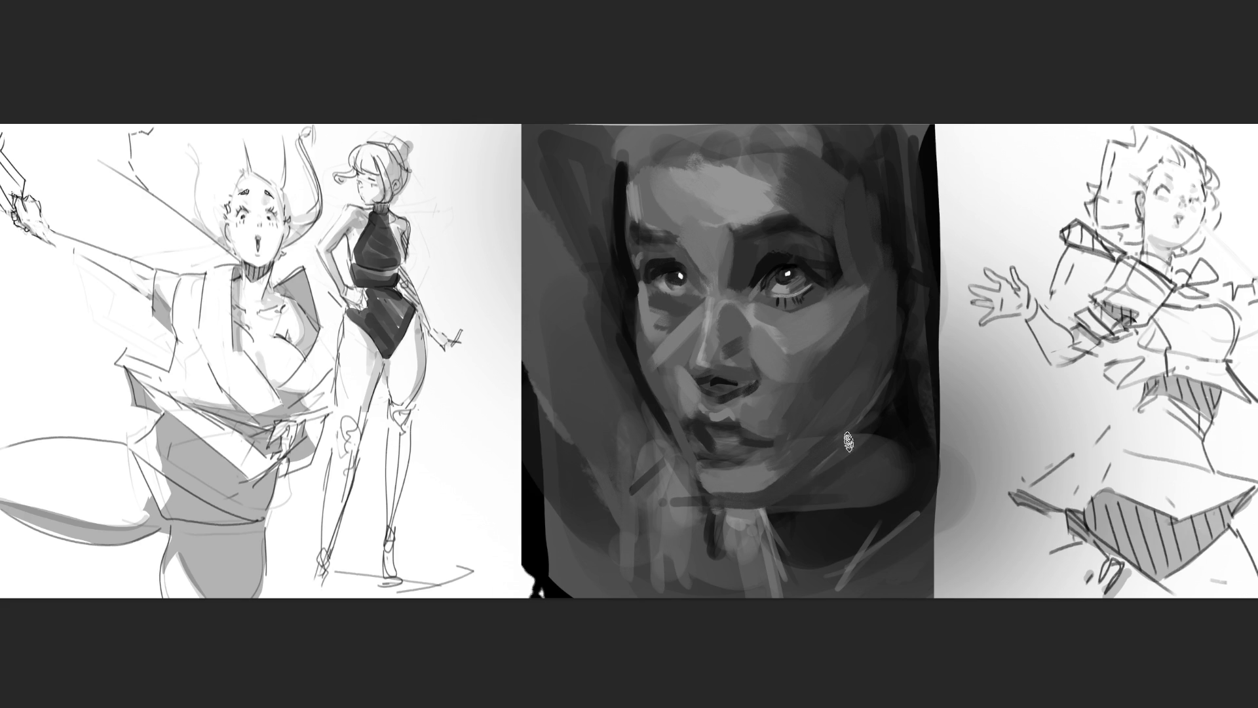
Step: Paint light and dark bands across the neck, plus light curved and parallel strokes down the collar
{"action": "left_click_drag", "start_coordinate": [719, 504], "coordinate": [770, 506]}
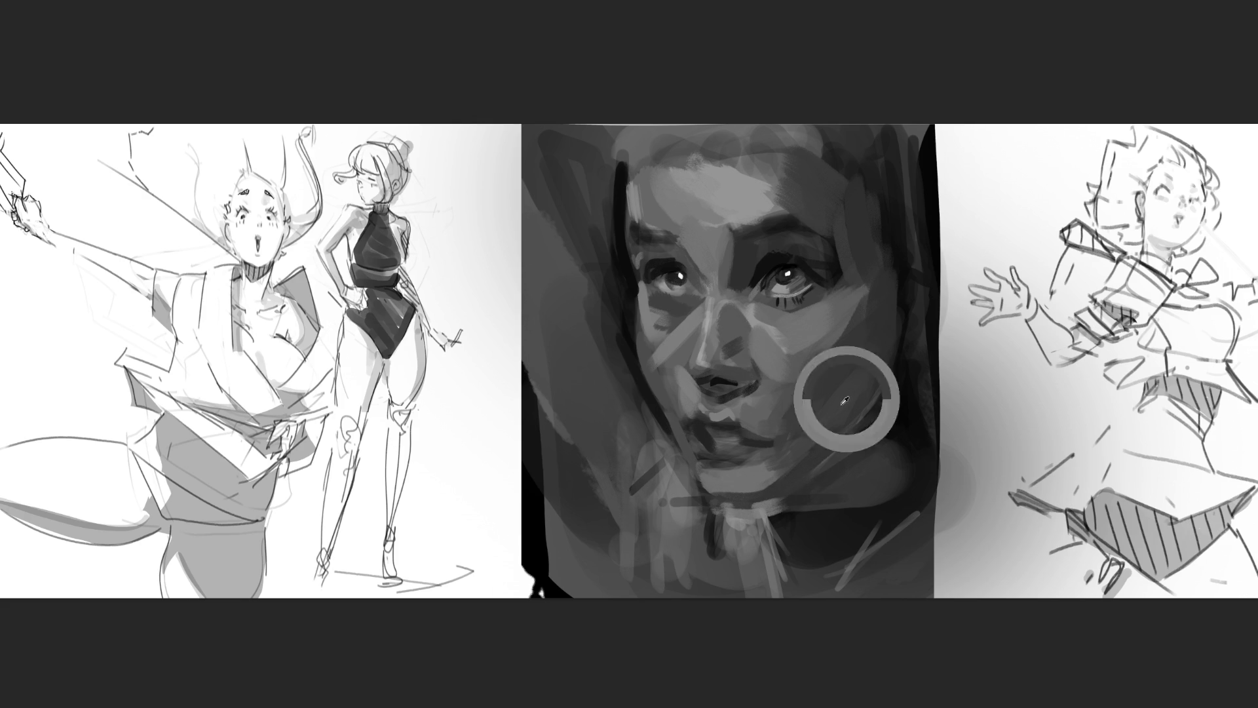
{"action": "mouse_move", "coordinate": [723, 506]}
{"action": "left_mouse_down"}
{"action": "mouse_move", "coordinate": [810, 493]}
{"action": "mouse_move", "coordinate": [878, 428]}
{"action": "left_mouse_up"}
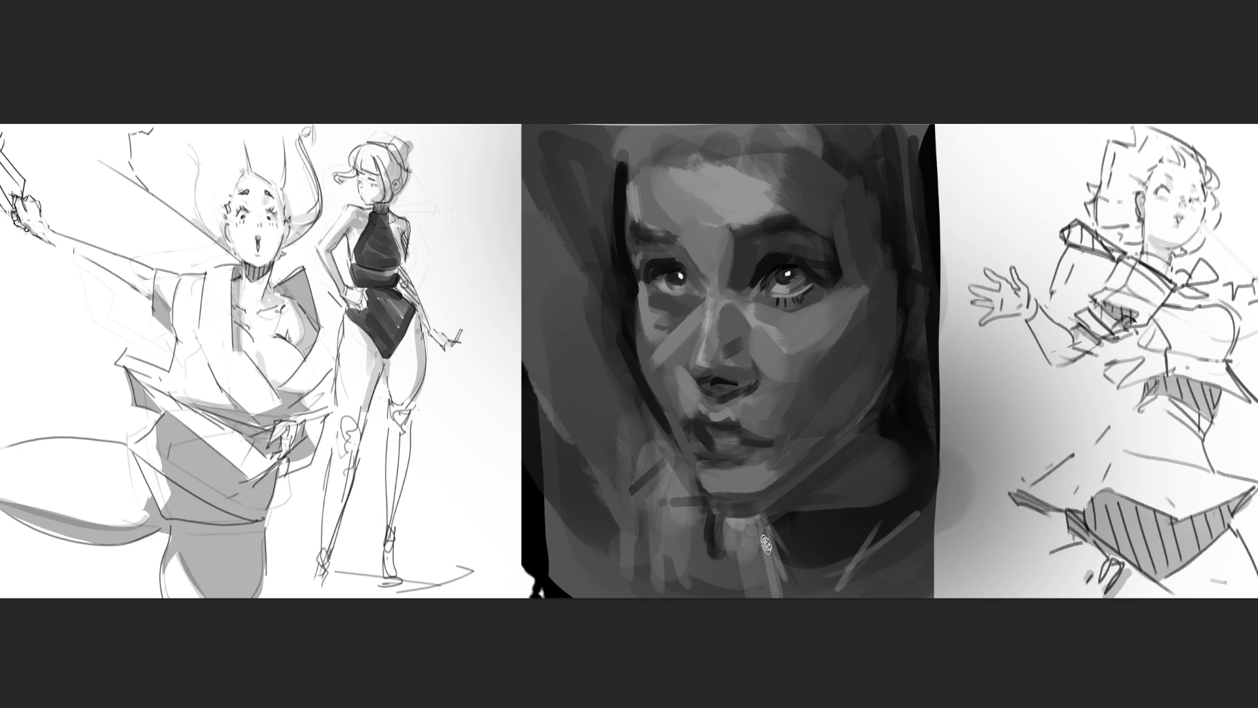
{"action": "mouse_move", "coordinate": [742, 539]}
{"action": "left_mouse_down"}
{"action": "mouse_move", "coordinate": [754, 515]}
{"action": "mouse_move", "coordinate": [728, 576]}
{"action": "mouse_move", "coordinate": [741, 600]}
{"action": "left_mouse_up"}
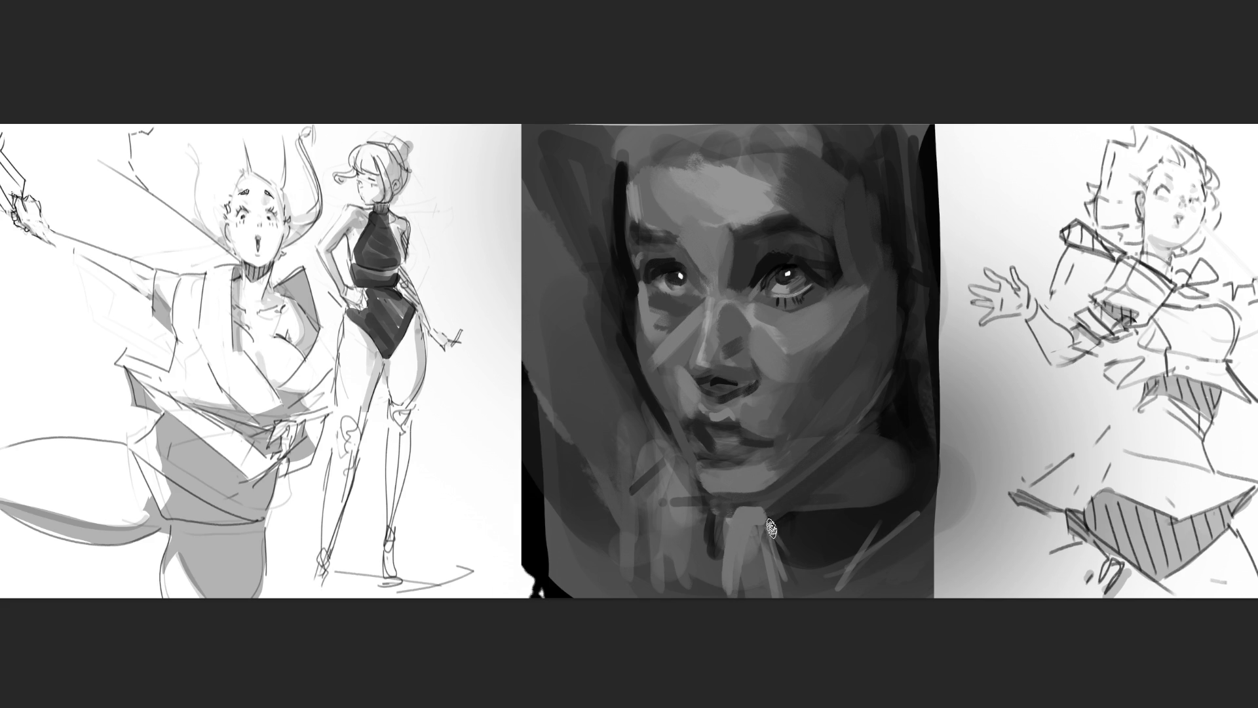
{"action": "left_click_drag", "start_coordinate": [773, 511], "coordinate": [795, 580]}
{"action": "left_click_drag", "start_coordinate": [788, 501], "coordinate": [827, 599]}
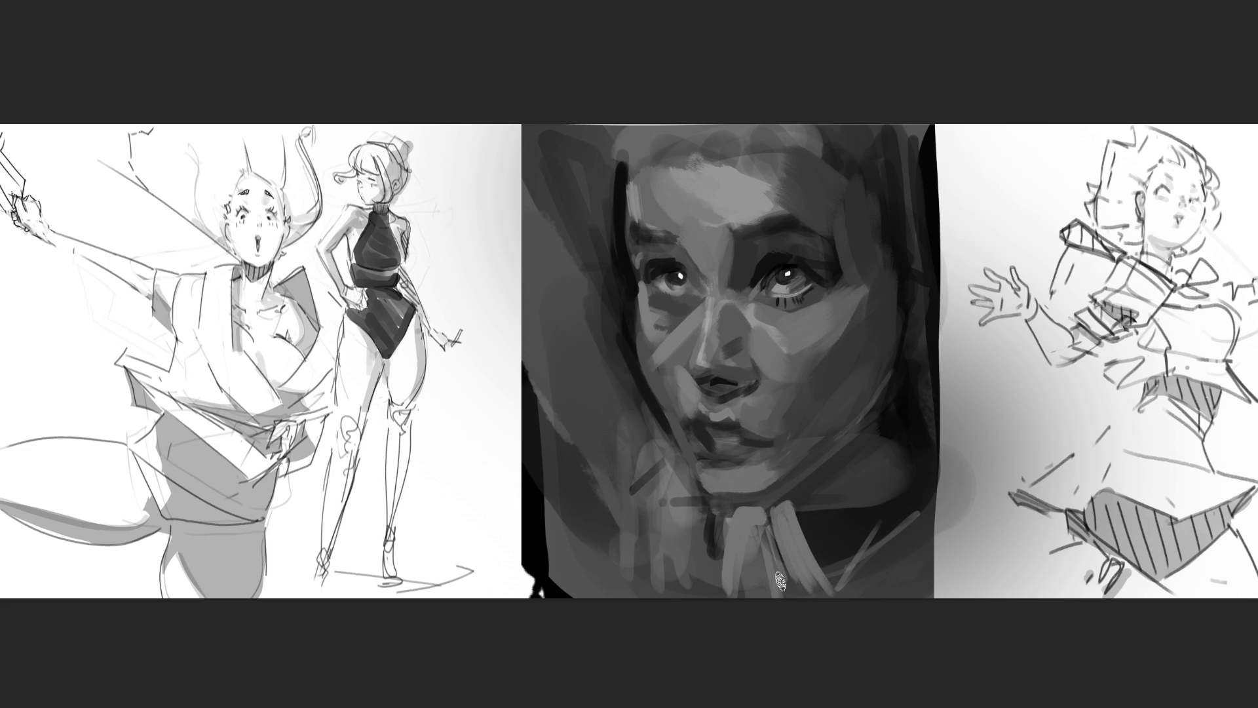
Step: Lay a dark vertical stroke down the collar below the chin and reduce the brush size
{"action": "left_click_drag", "start_coordinate": [770, 511], "coordinate": [790, 595]}
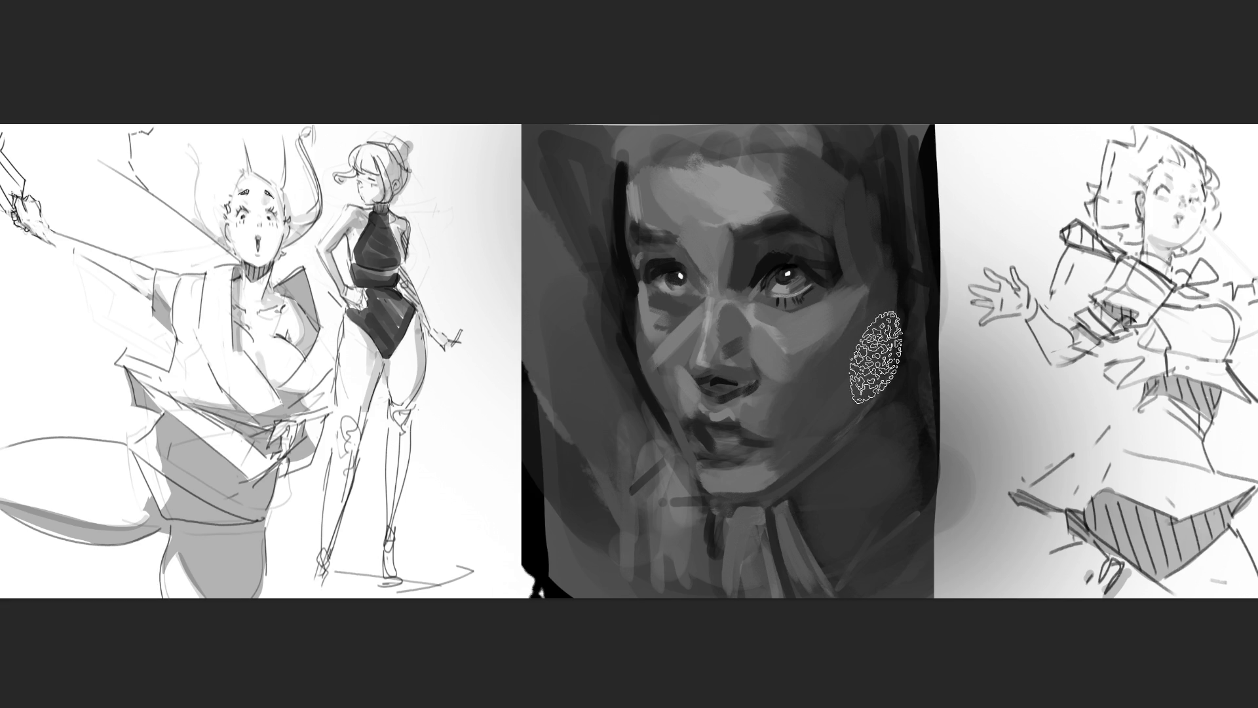
{"action": "key", "text": "bracketleft"}
{"action": "key", "text": "bracketleft"}
{"action": "key", "text": "bracketleft"}
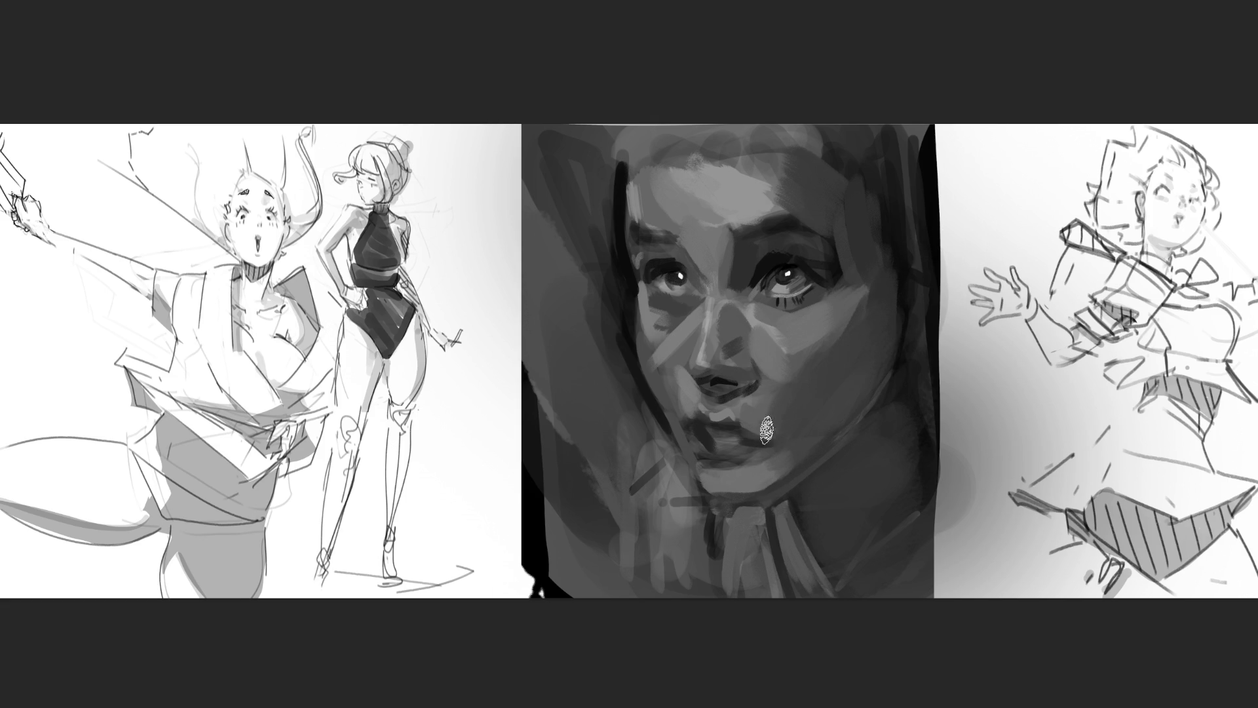
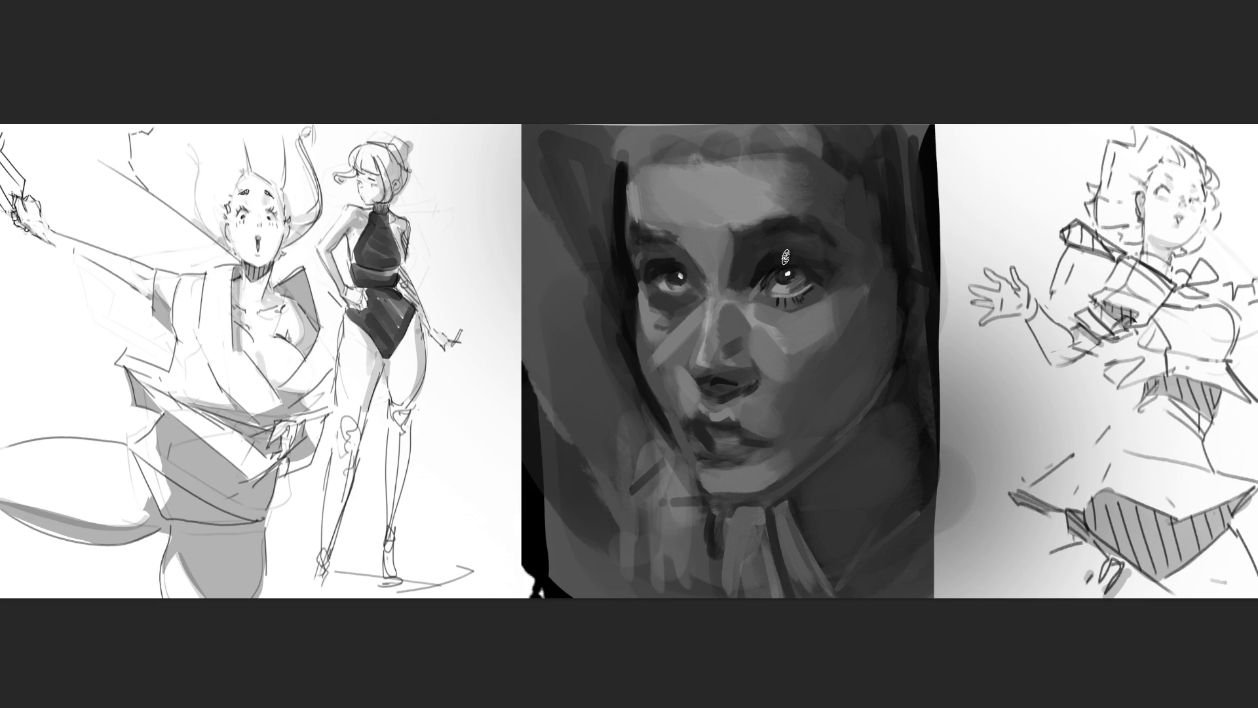
Step: With a larger brush, repaint the nose bridge using the nose-tip tone and darken the left nostril
{"action": "key", "text": "bracketright"}
{"action": "key", "text": "bracketright"}
{"action": "key", "text": "bracketright"}
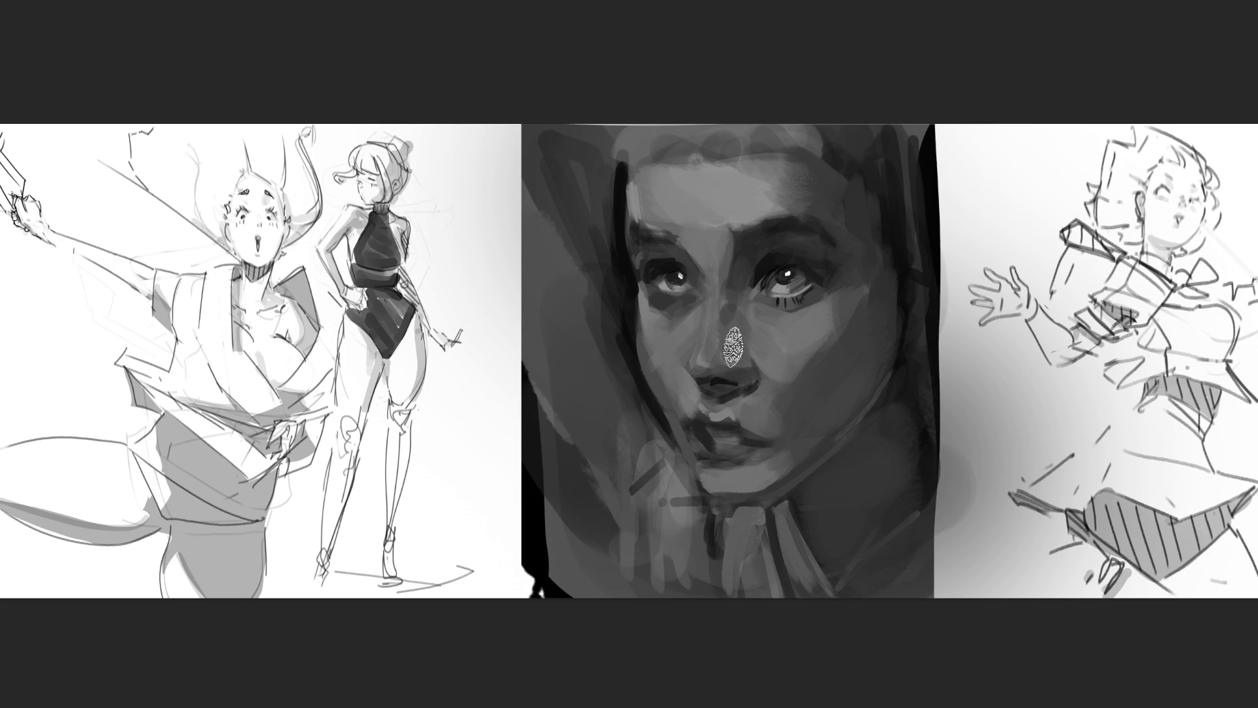
{"action": "left_click", "coordinate": [718, 380], "text": "alt"}
{"action": "mouse_move", "coordinate": [718, 341]}
{"action": "left_mouse_down"}
{"action": "mouse_move", "coordinate": [689, 262]}
{"action": "mouse_move", "coordinate": [682, 314]}
{"action": "left_mouse_up"}
{"action": "mouse_move", "coordinate": [688, 371]}
{"action": "left_mouse_down"}
{"action": "mouse_move", "coordinate": [714, 368]}
{"action": "mouse_move", "coordinate": [720, 394]}
{"action": "mouse_move", "coordinate": [742, 375]}
{"action": "left_mouse_up"}
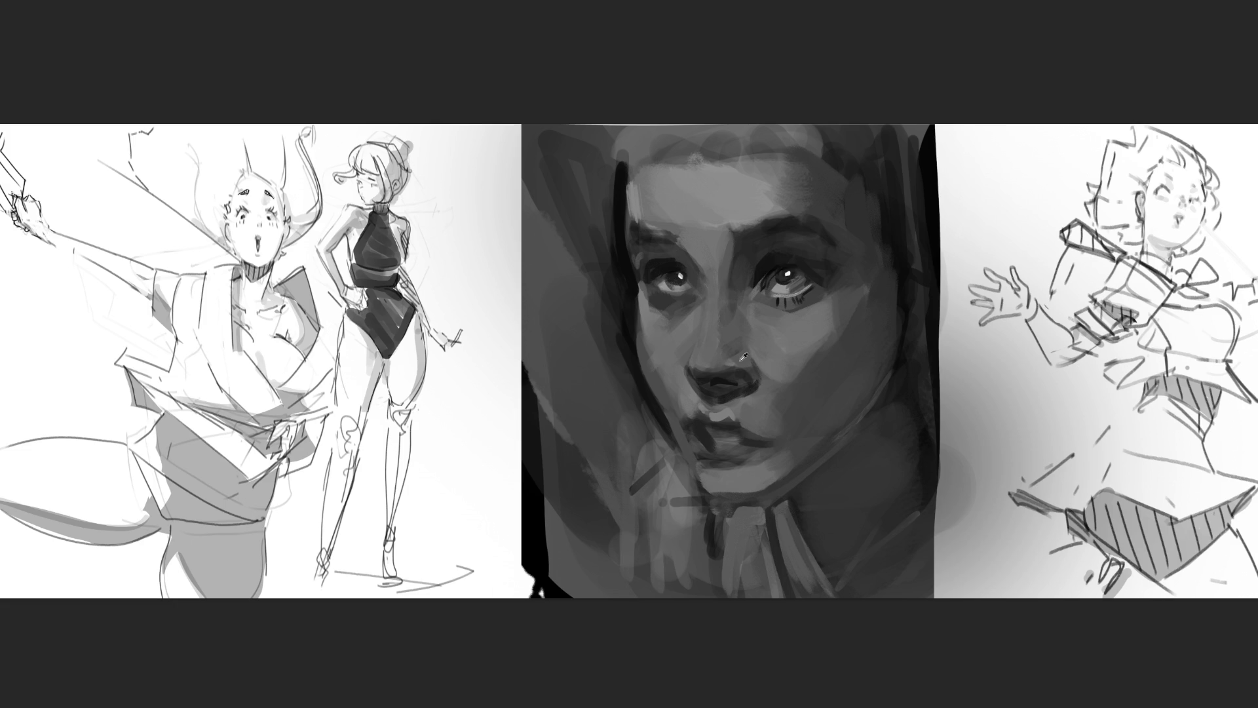
Step: Brush a faint dark stroke down the nose bridge, then sample the neck tone
{"action": "left_click_drag", "start_coordinate": [704, 294], "coordinate": [700, 344]}
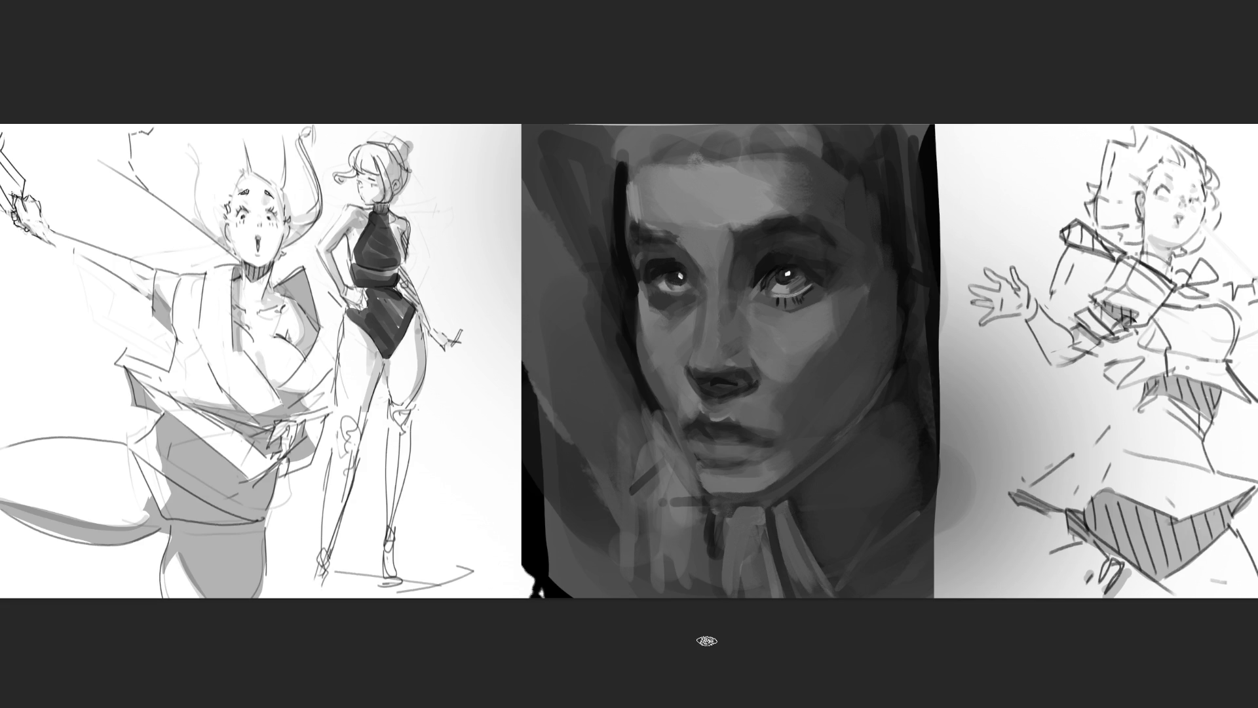
{"action": "left_click", "coordinate": [726, 492], "text": "alt"}
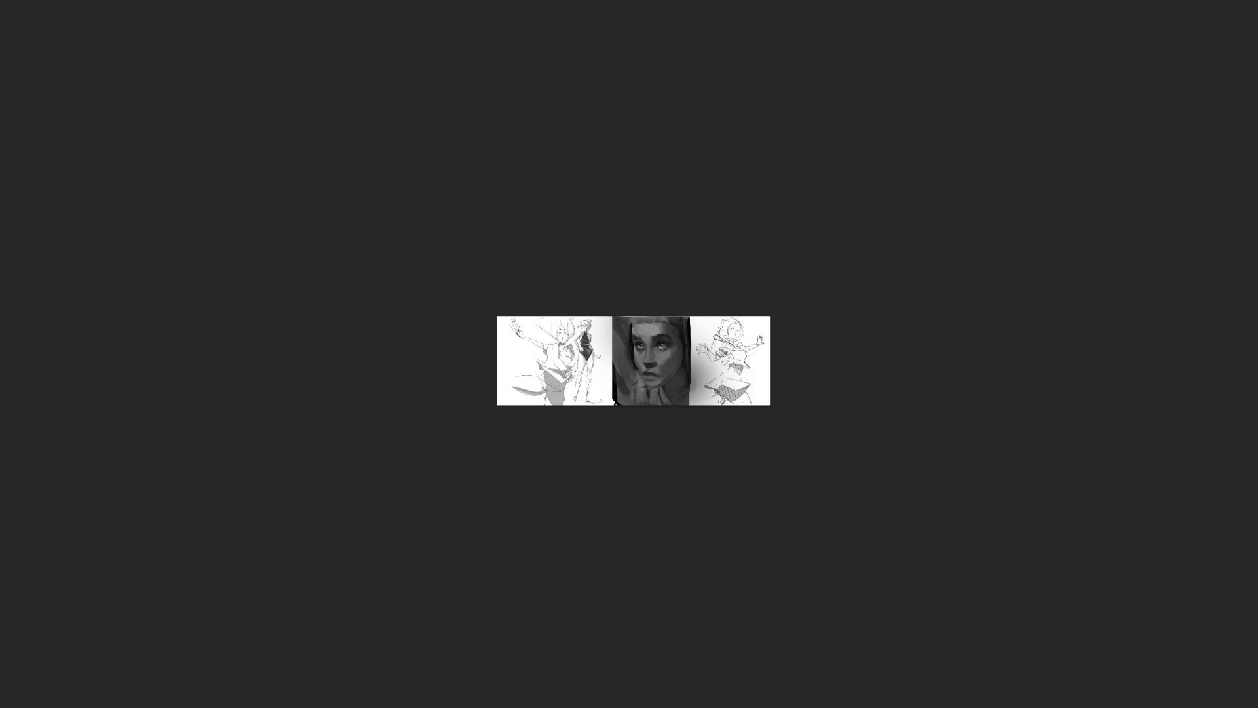
Step: Select the middle portrait, nudge it slightly right, zoom in and enlarge the brush
{"action": "mouse_move", "coordinate": [611, 314]}
{"action": "left_mouse_down"}
{"action": "mouse_move", "coordinate": [662, 422]}
{"action": "mouse_move", "coordinate": [693, 442]}
{"action": "left_mouse_up"}
{"action": "key", "text": "Right"}
{"action": "key", "text": "Right"}
{"action": "key", "text": "Right"}
{"action": "key", "text": "ctrl+plus"}
{"action": "key", "text": "ctrl+plus"}
{"action": "key", "text": "ctrl+plus"}
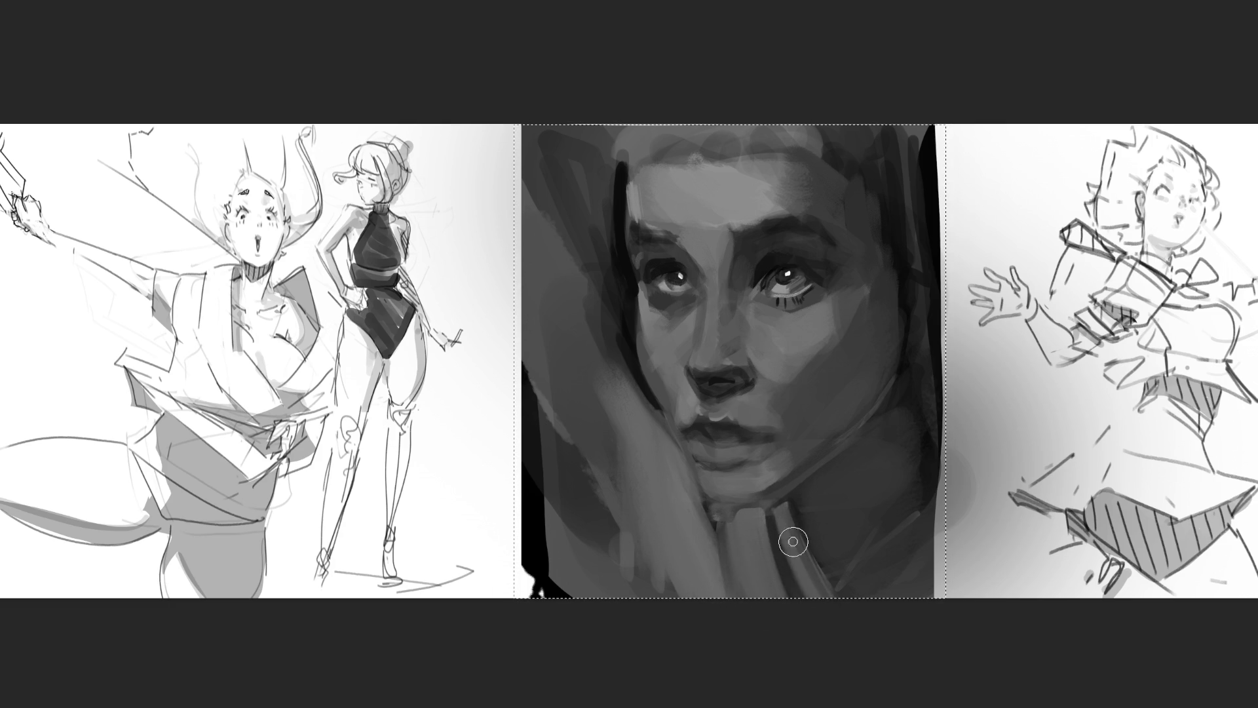
{"action": "key", "text": "bracketright"}
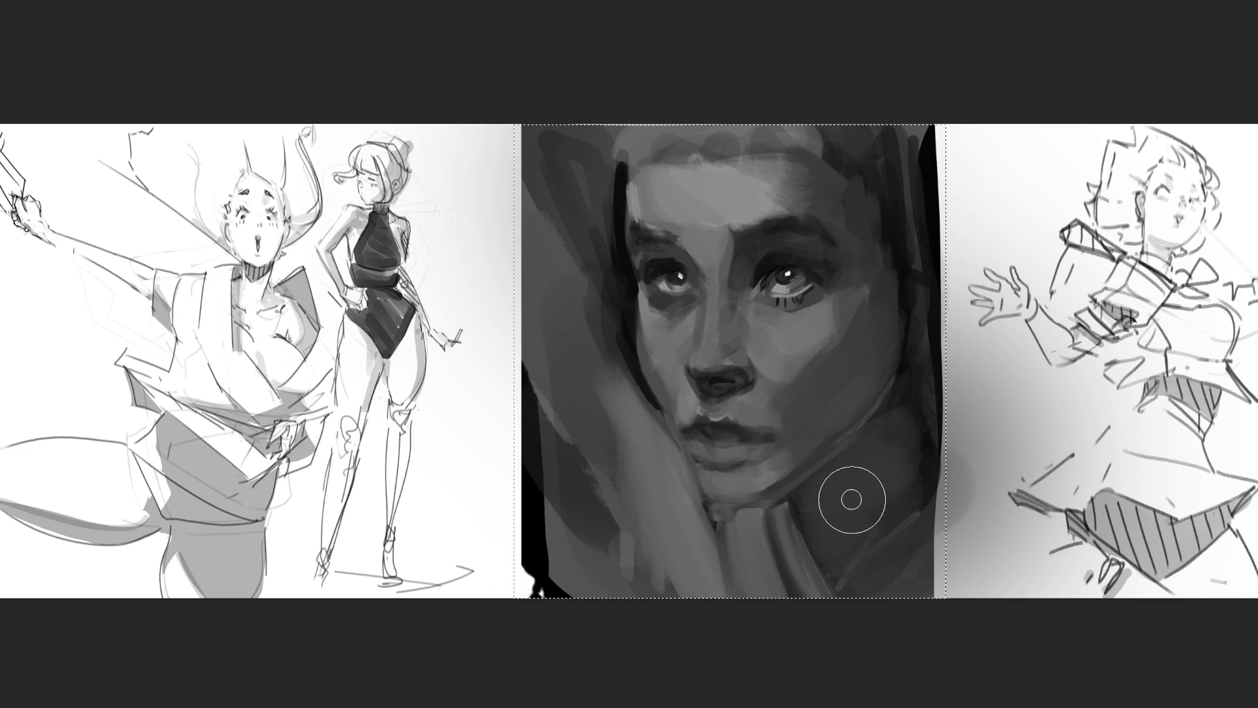
Step: Darken the raised arm's edge, undo it, and repaint the dark top-right border with texture
{"action": "key", "text": "bracketright"}
{"action": "key", "text": "bracketright"}
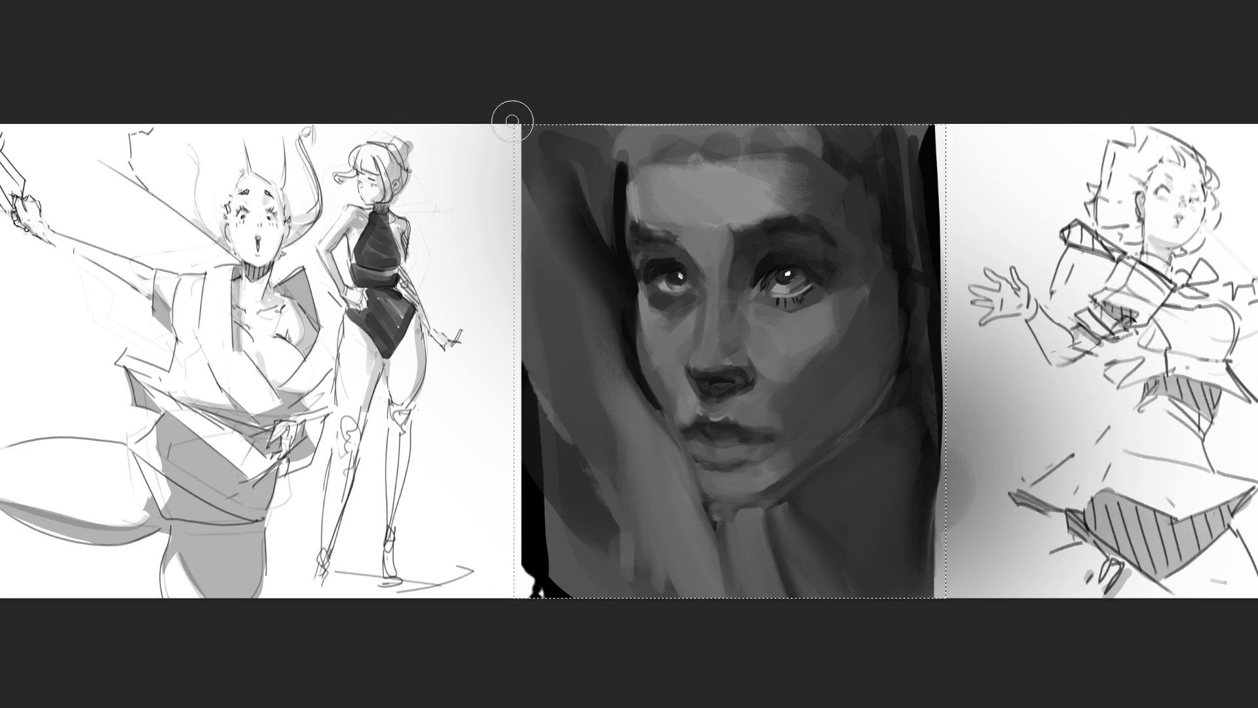
{"action": "left_click_drag", "start_coordinate": [597, 245], "coordinate": [601, 229]}
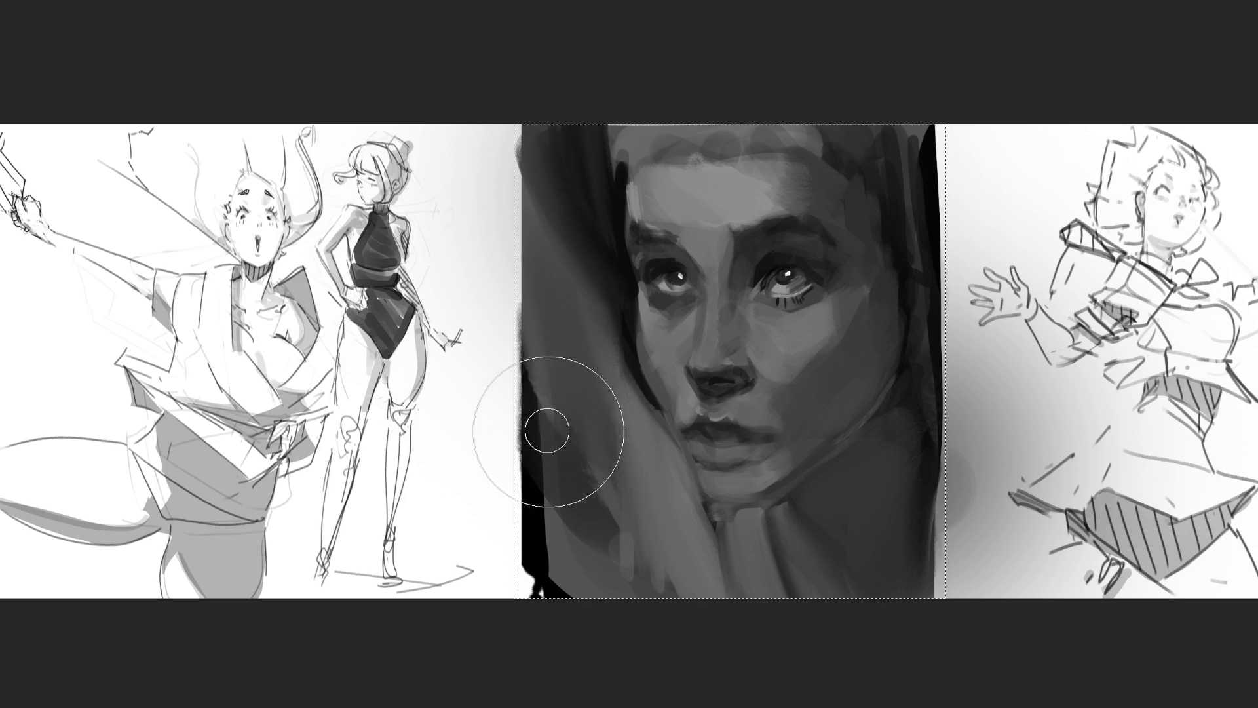
{"action": "key", "text": "ctrl+z"}
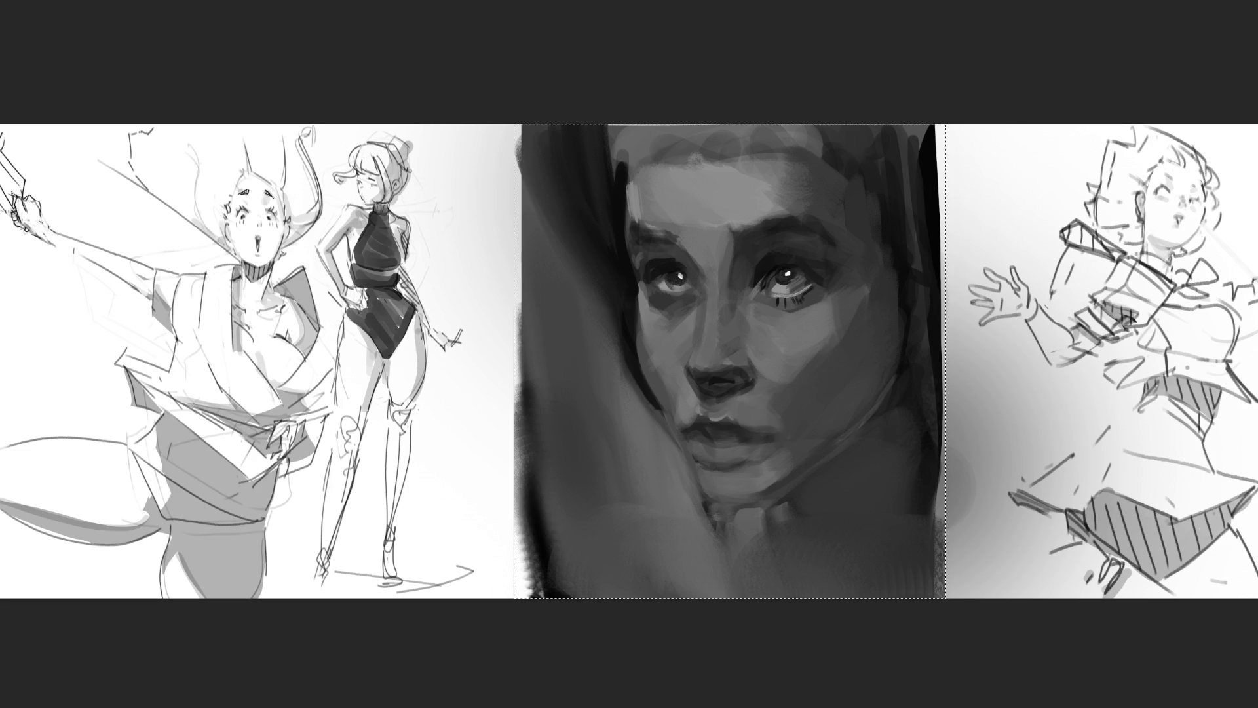
{"action": "left_click_drag", "start_coordinate": [950, 124], "coordinate": [948, 134]}
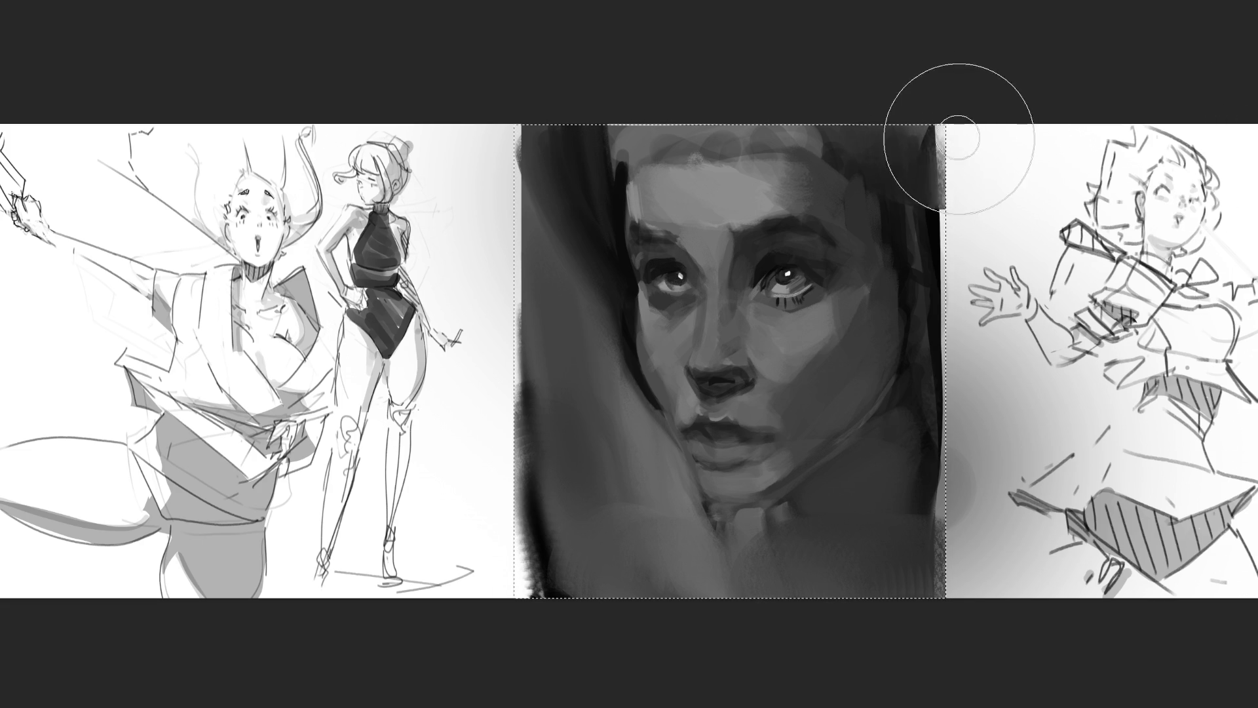
{"action": "left_click_drag", "start_coordinate": [945, 190], "coordinate": [946, 125]}
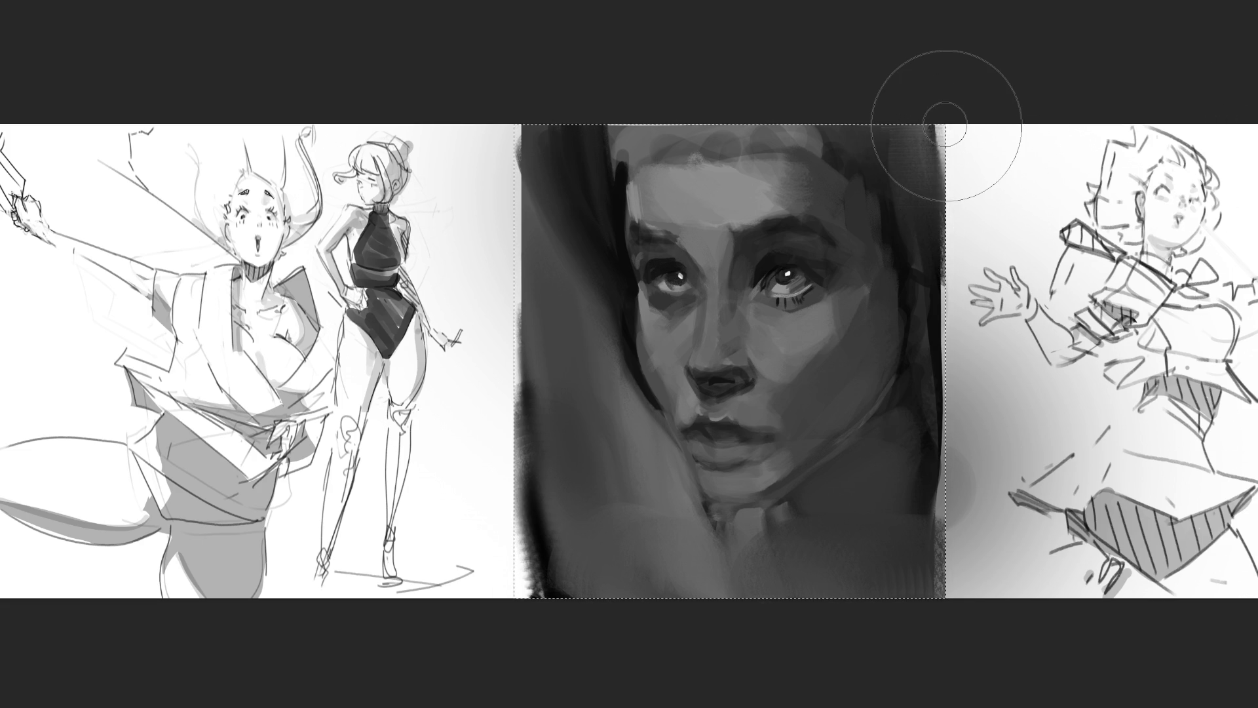
Step: With a smaller brush, paint light grey bang strands across the top of the forehead
{"action": "key", "text": "bracketleft"}
{"action": "key", "text": "bracketleft"}
{"action": "key", "text": "bracketleft"}
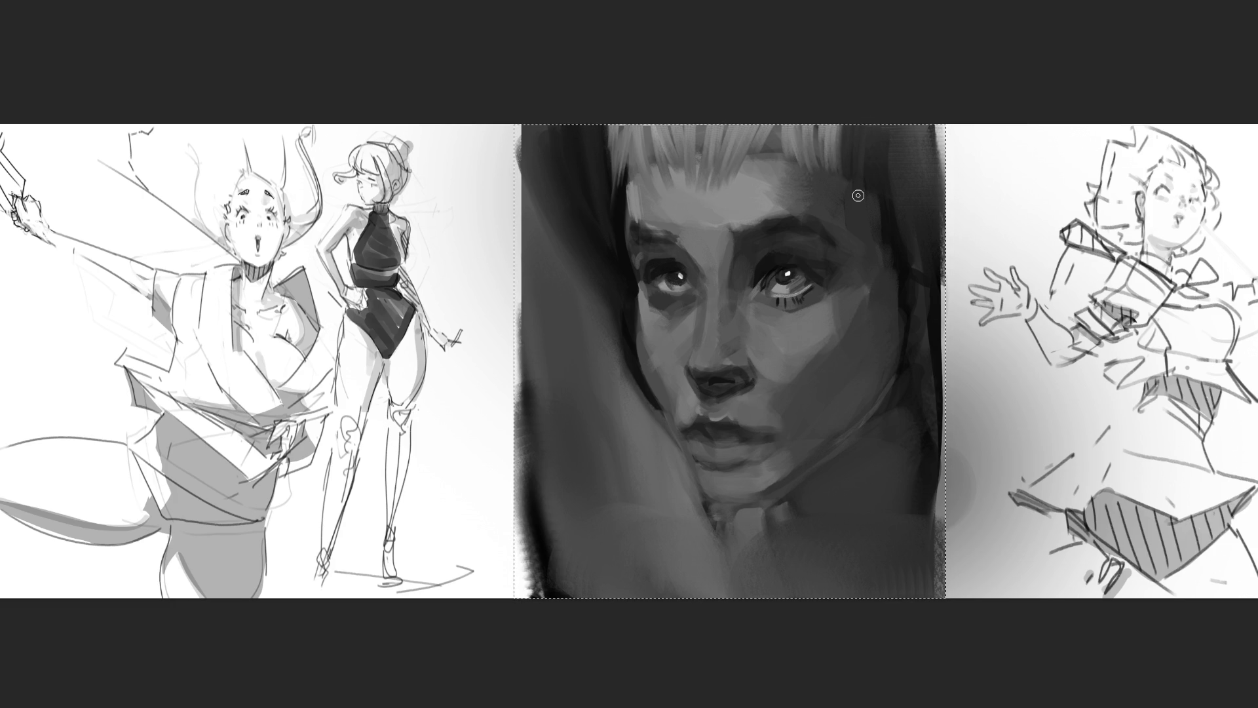
{"action": "mouse_move", "coordinate": [842, 126]}
{"action": "left_mouse_down"}
{"action": "mouse_move", "coordinate": [871, 145]}
{"action": "mouse_move", "coordinate": [893, 104]}
{"action": "mouse_move", "coordinate": [874, 194]}
{"action": "mouse_move", "coordinate": [852, 197]}
{"action": "mouse_move", "coordinate": [875, 131]}
{"action": "mouse_move", "coordinate": [878, 174]}
{"action": "left_mouse_up"}
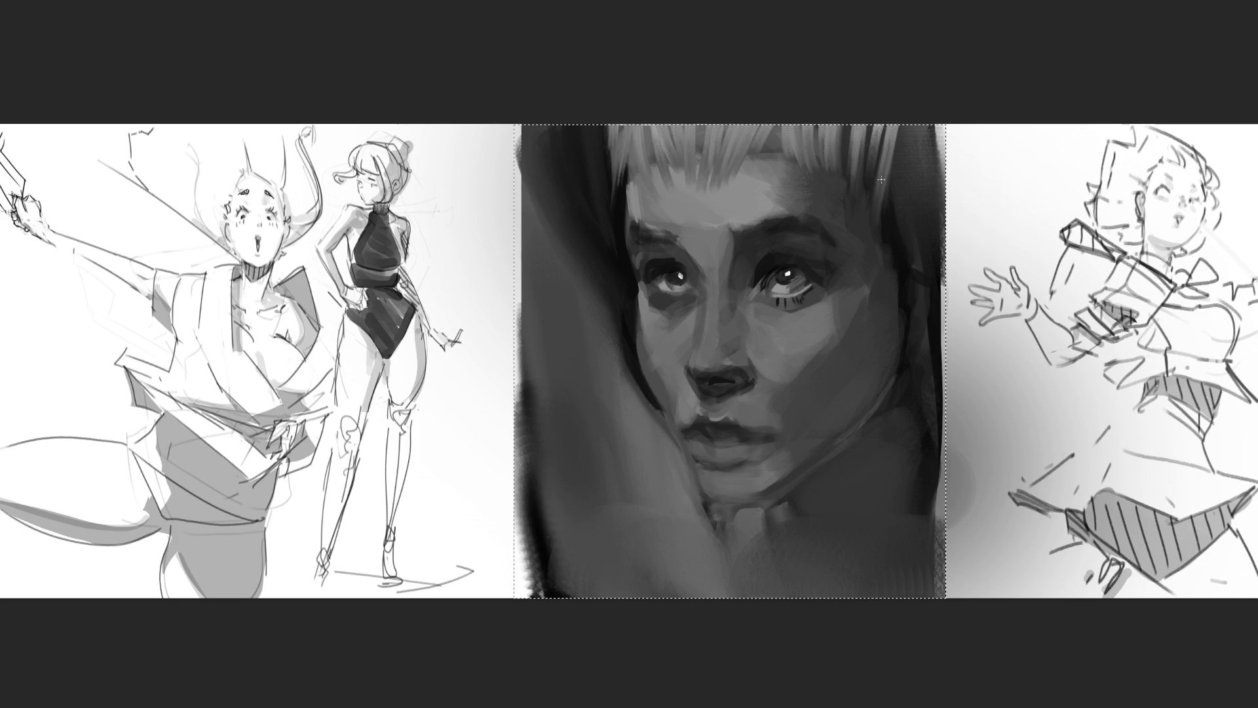